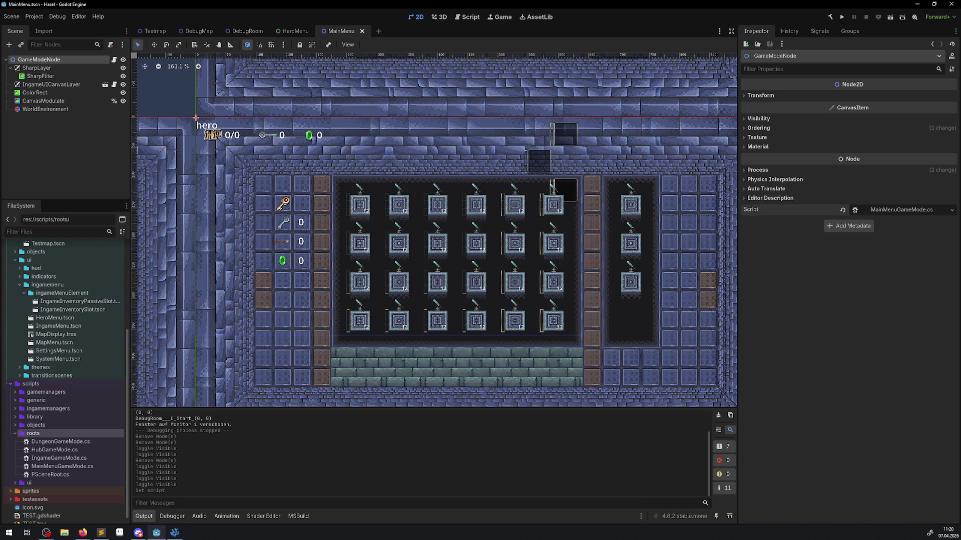
Select the IngameUICanvasLayer node and open its scene in its own editor tab
key("alt+Tab")
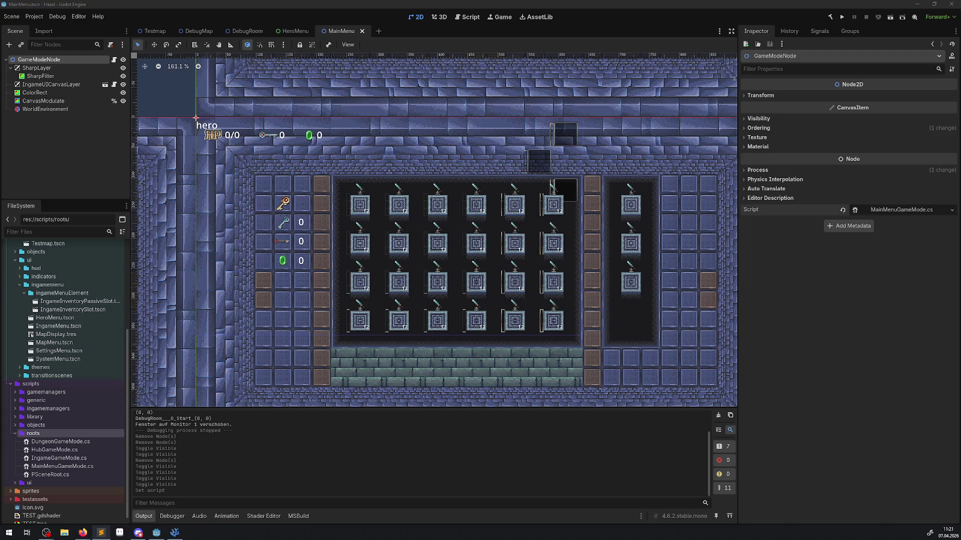
scroll(73, 408, "down", 1)
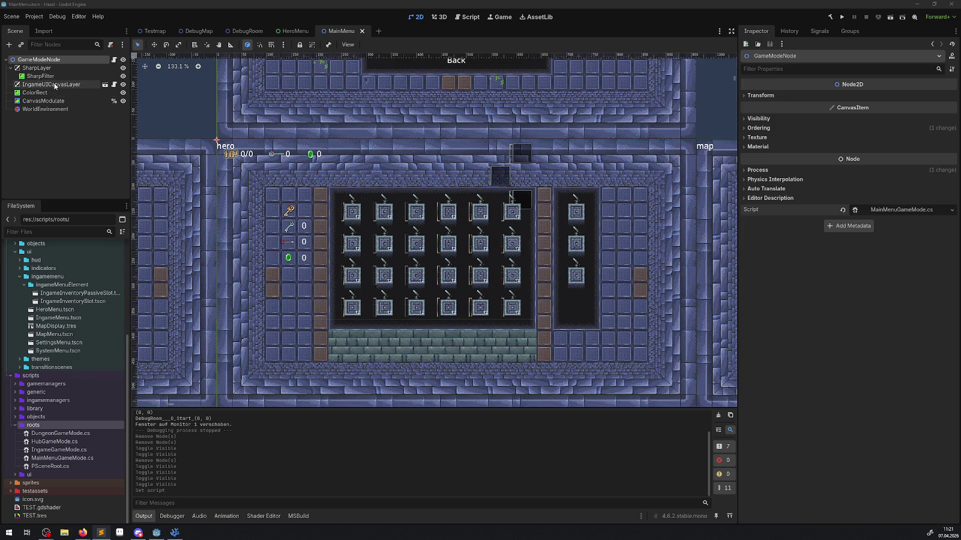
left_click(55, 85)
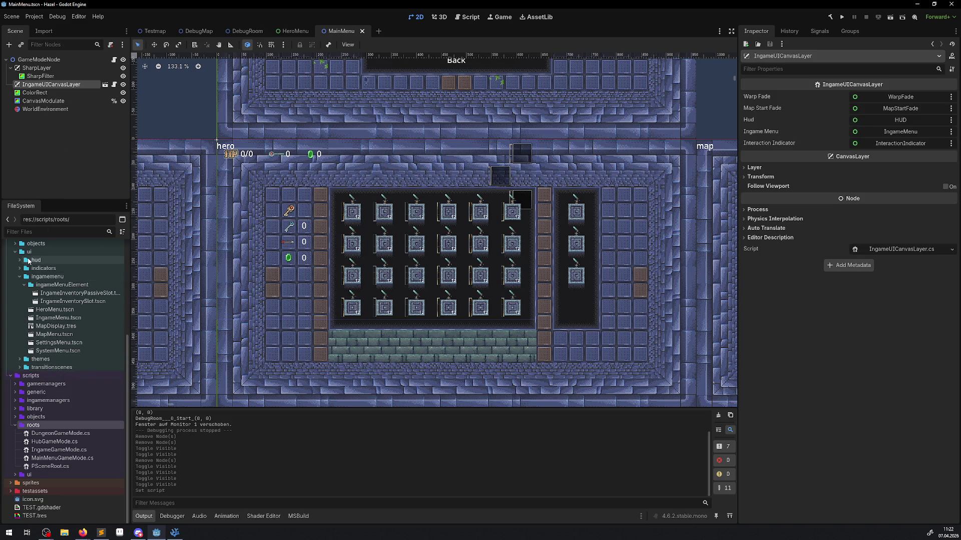
left_click(20, 269)
left_click(20, 270)
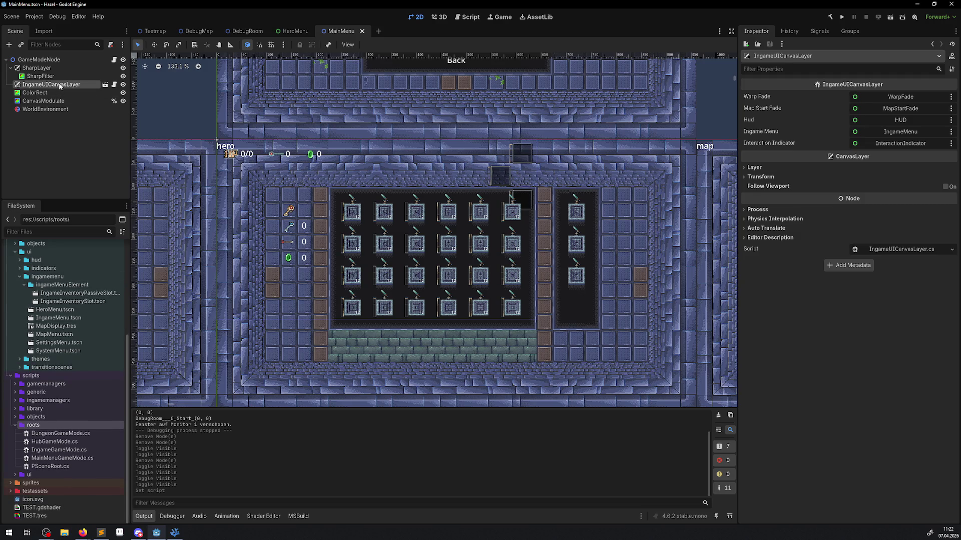
left_click(105, 84)
Collapse scenes/ui, expand scenes/generic, and bring up the generic folder's context menu
scroll(77, 291, "up", 5)
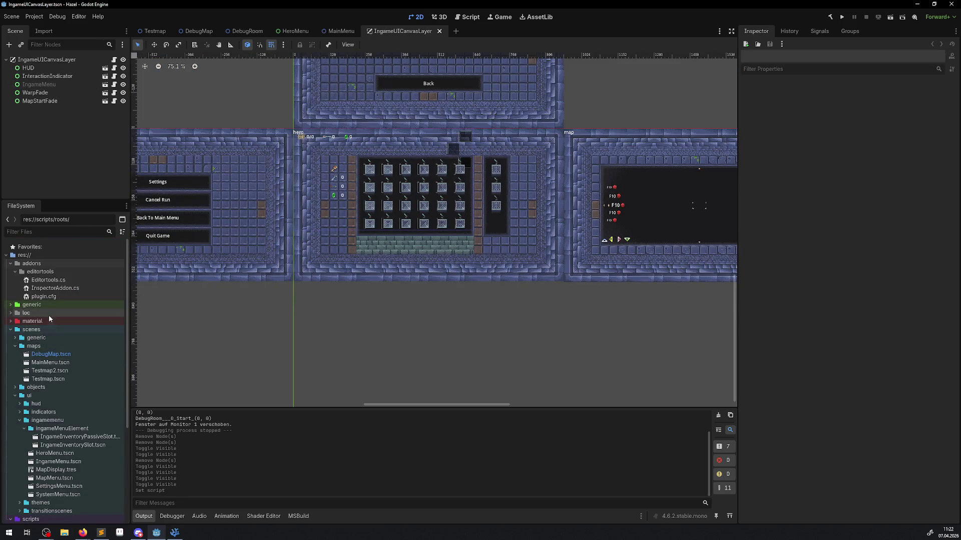
left_click(15, 395)
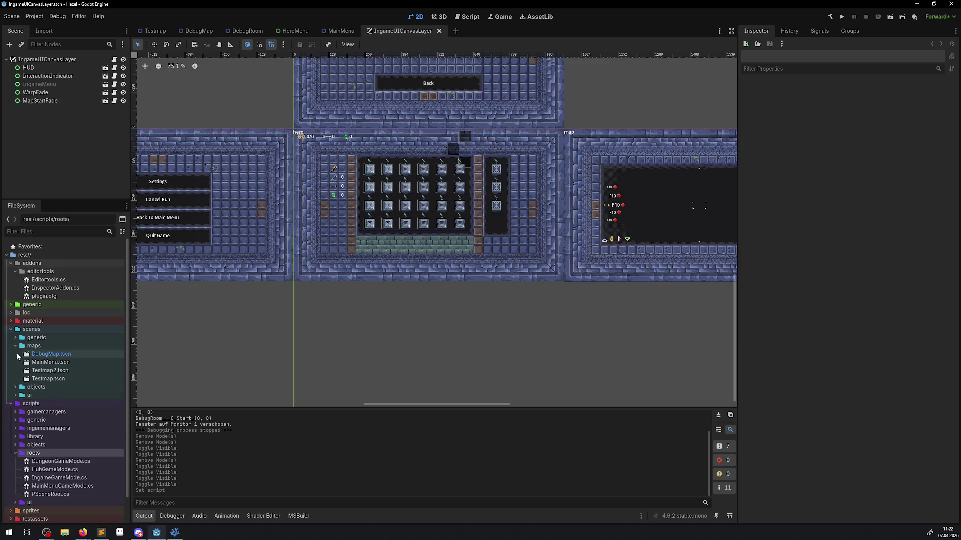
left_click(15, 338)
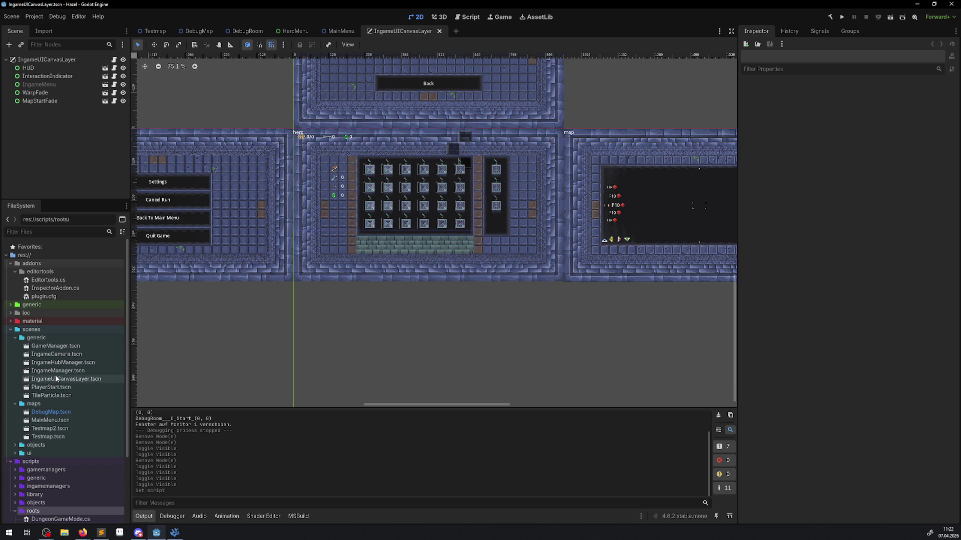
left_click(44, 340)
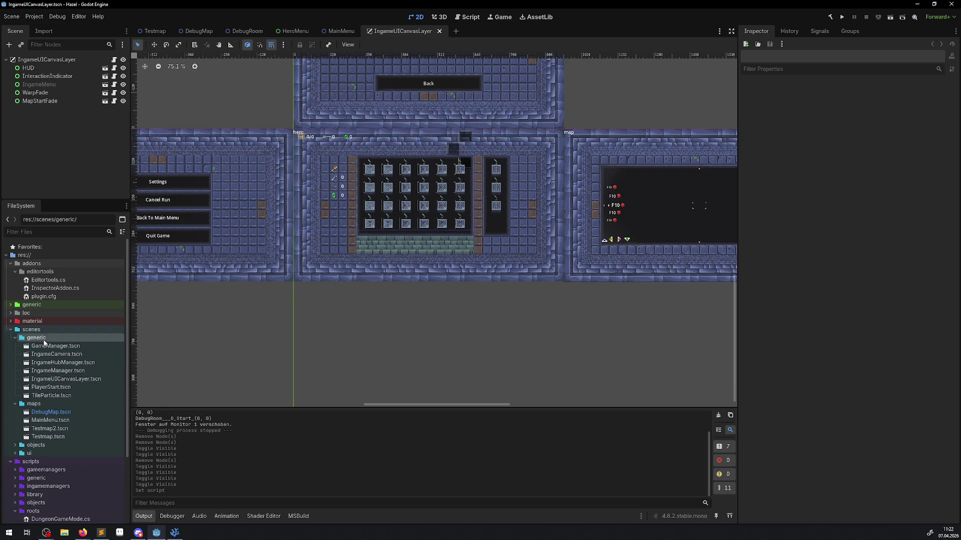
right_click(44, 342)
left_click(93, 110)
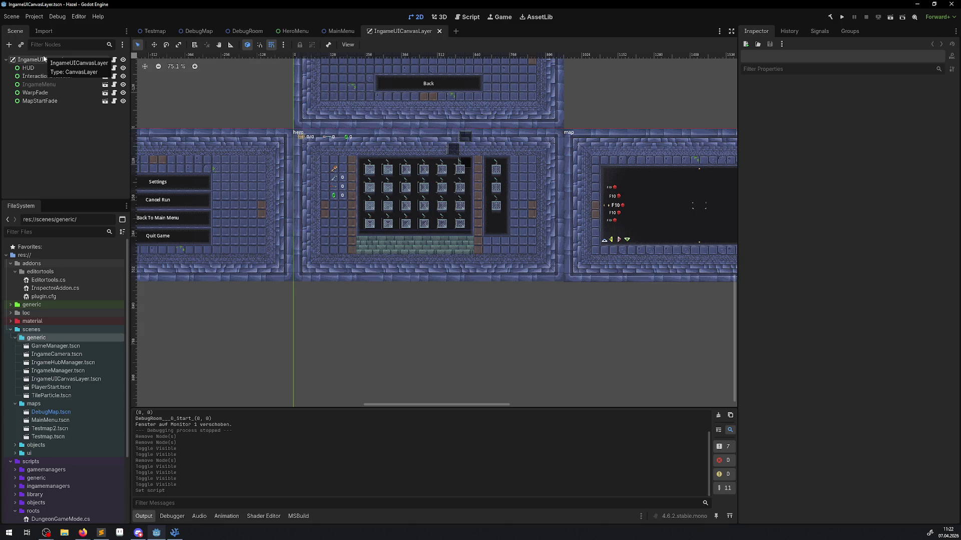
right_click(37, 342)
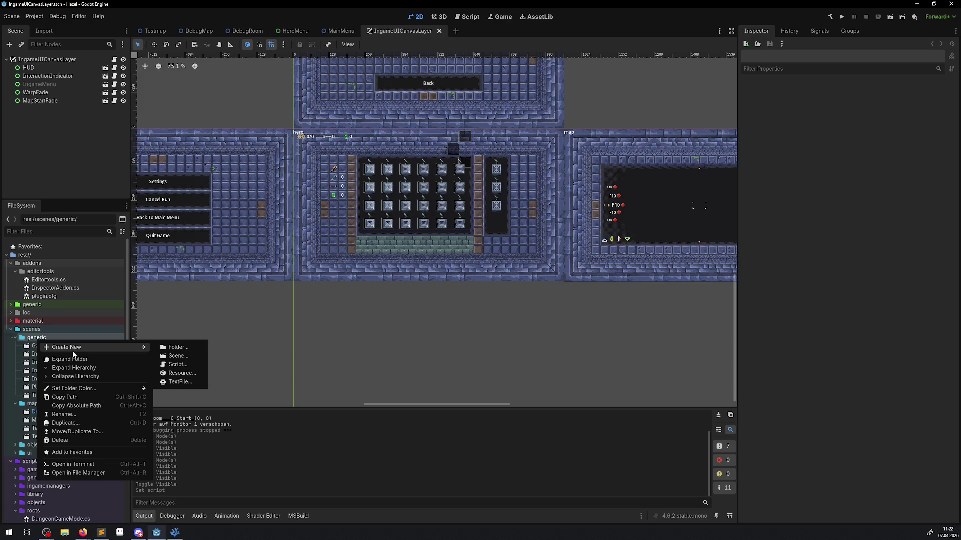
Create a scene named MainMenuUICanvasLayer in scenes/generic with a CanvasLayer root node
mouse_move(105, 348)
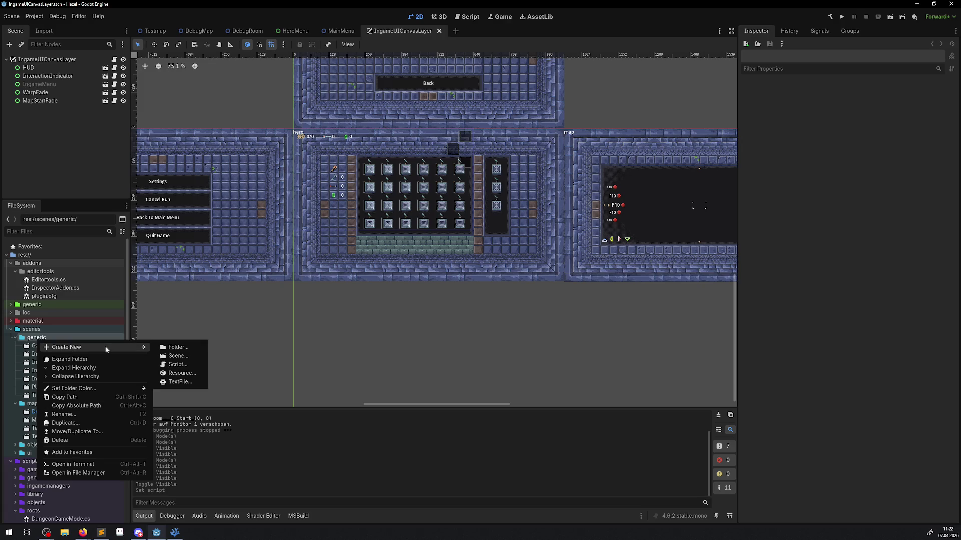
left_click(179, 356)
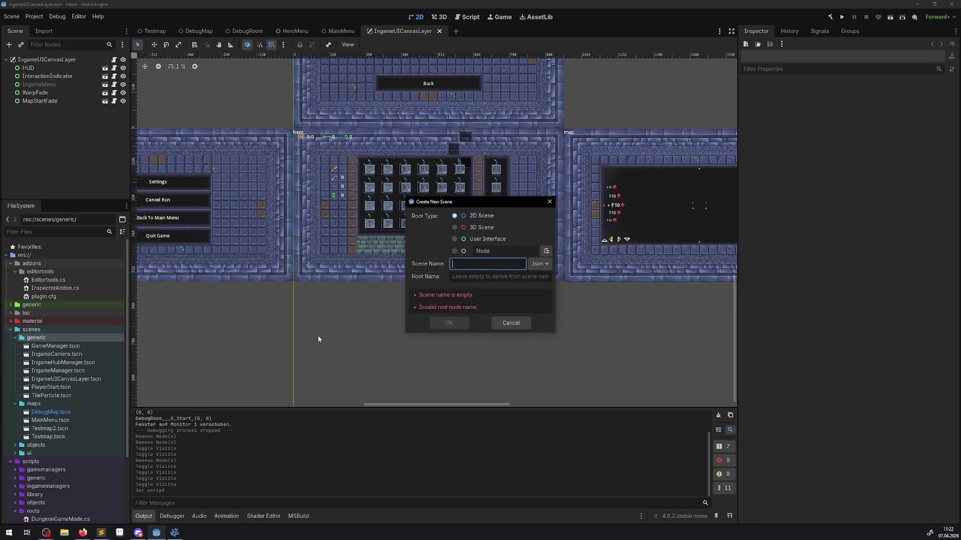
type("MainMenuUICanvasLayer")
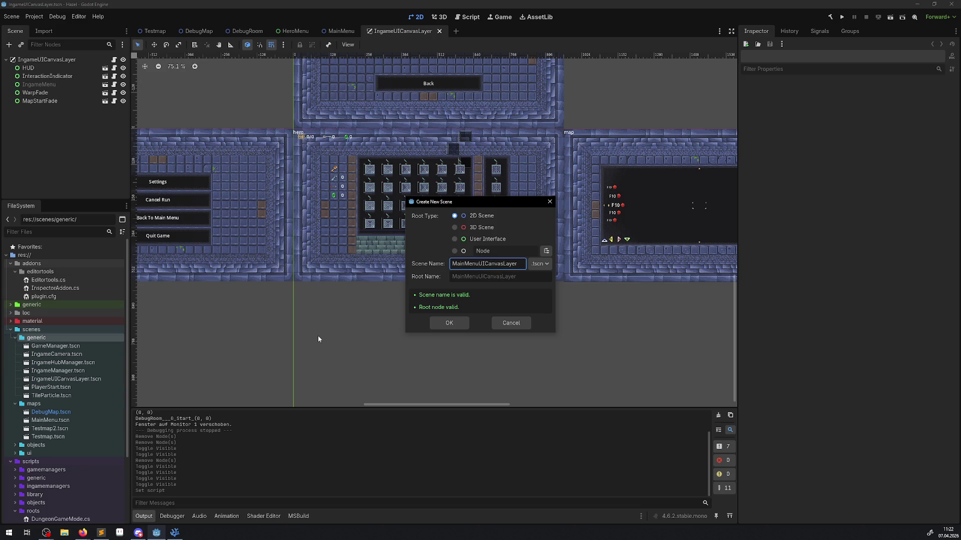
left_click(545, 251)
type("canvasl")
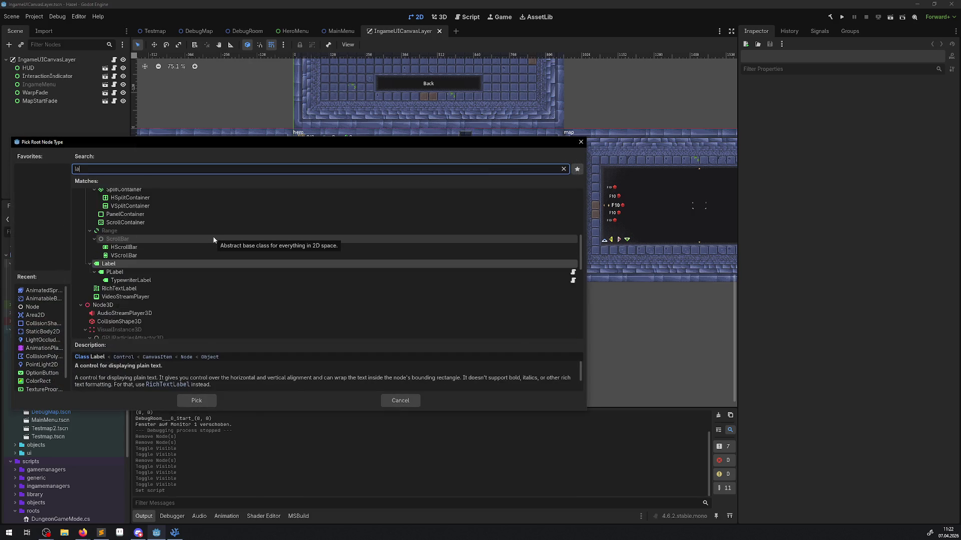
type("ay")
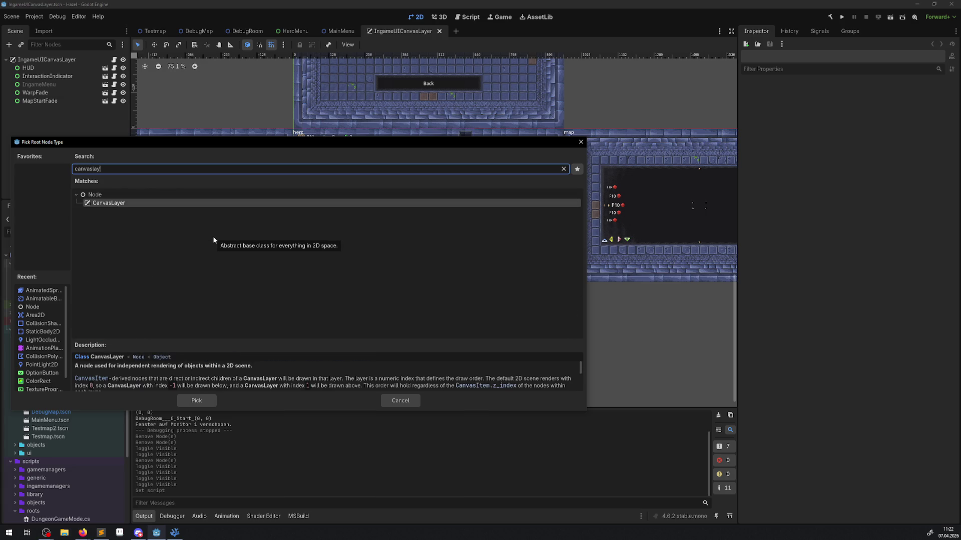
left_click(202, 401)
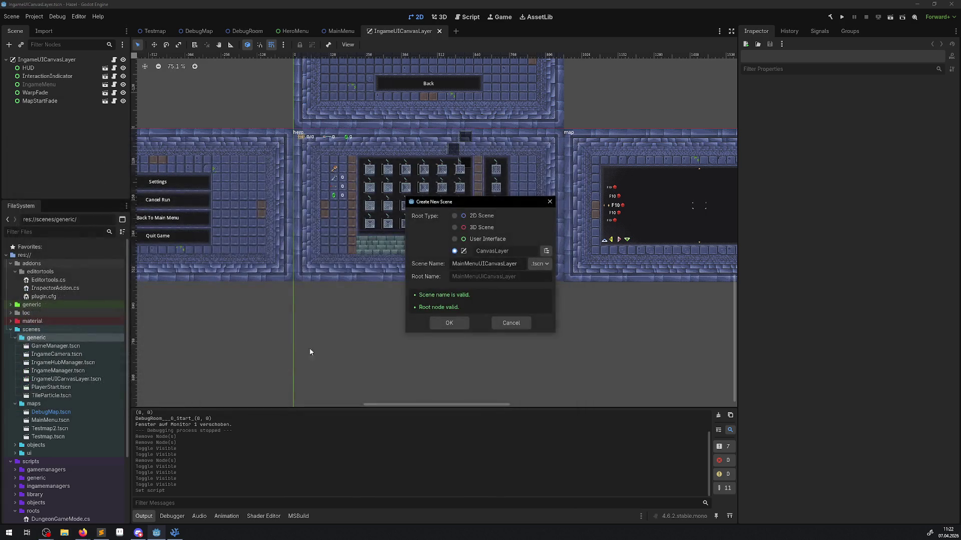
left_click(456, 325)
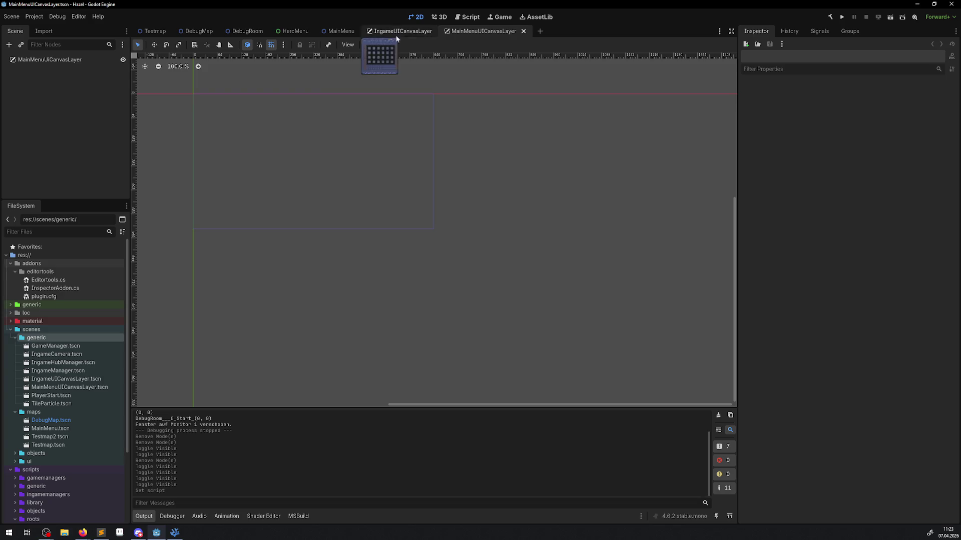
In MainMenu, replace IngameUICanvasLayer with an instance of MainMenuUICanvasLayer.tscn and save
left_click(340, 32)
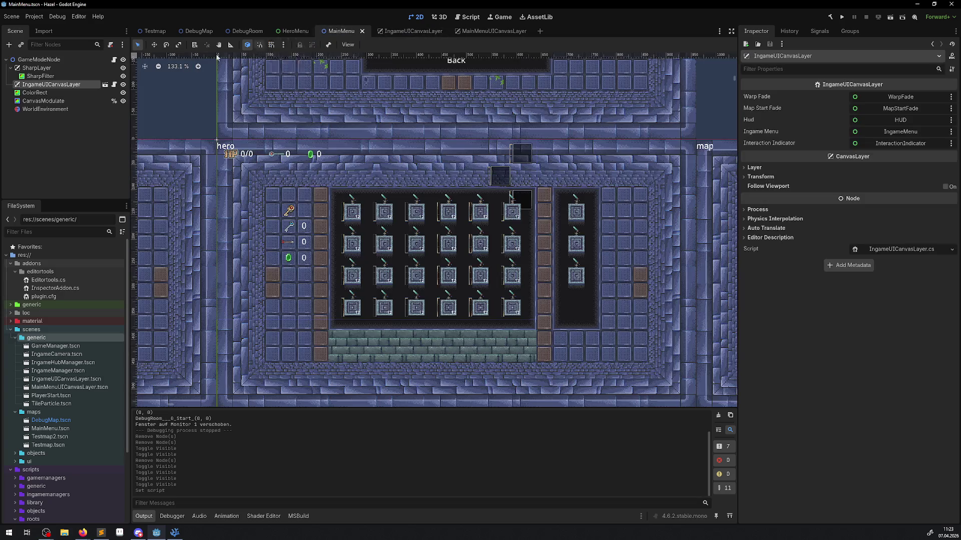
left_click(58, 85)
key("Delete")
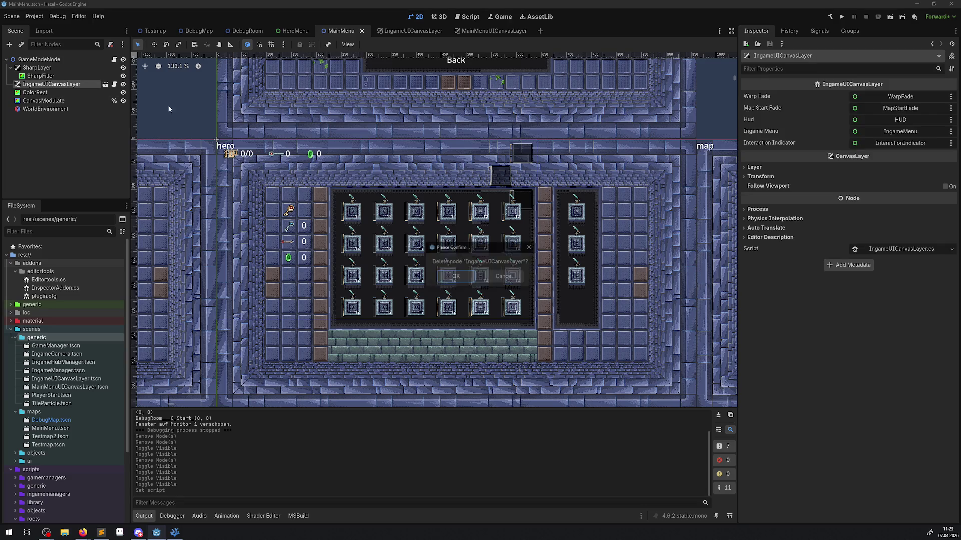
left_click(464, 276)
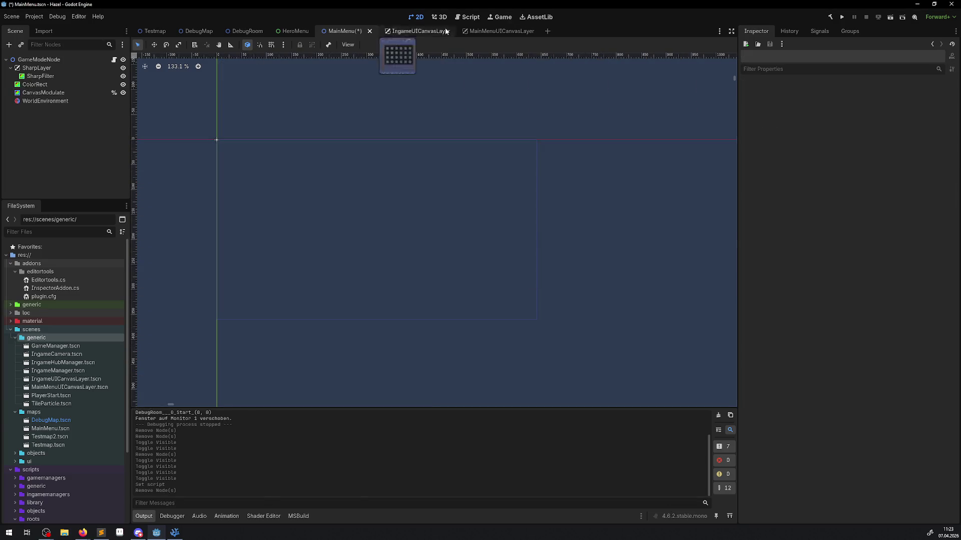
mouse_move(70, 387)
left_mouse_down()
mouse_move(263, 244)
mouse_move(308, 180)
left_mouse_up()
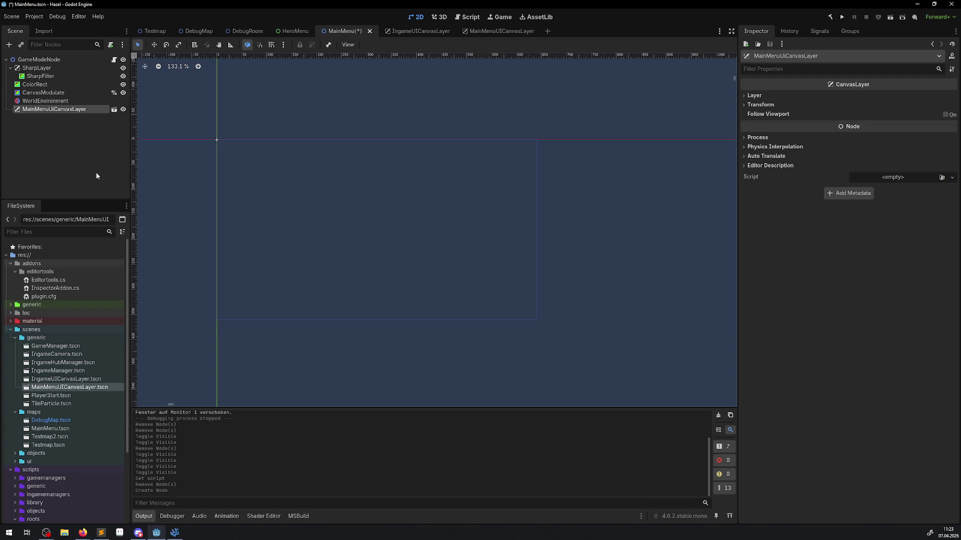
key("ctrl+s")
Move the MainMenuUICanvasLayer node to sit below SharpLayer and save MainMenu
left_click(56, 123)
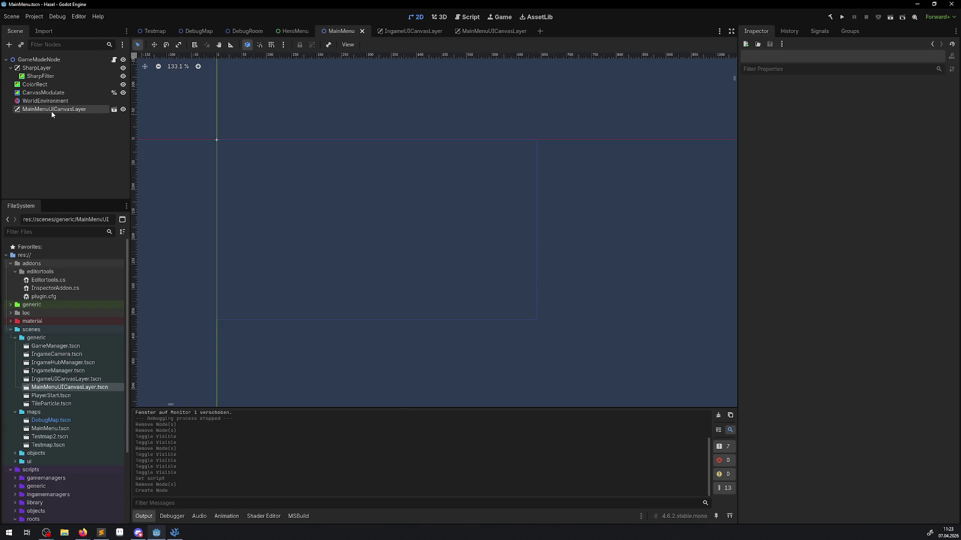
left_click(60, 109)
key("ctrl+Up")
key("ctrl+Up")
key("ctrl+Up")
key("ctrl+Up")
key("ctrl+Down")
key("ctrl+s")
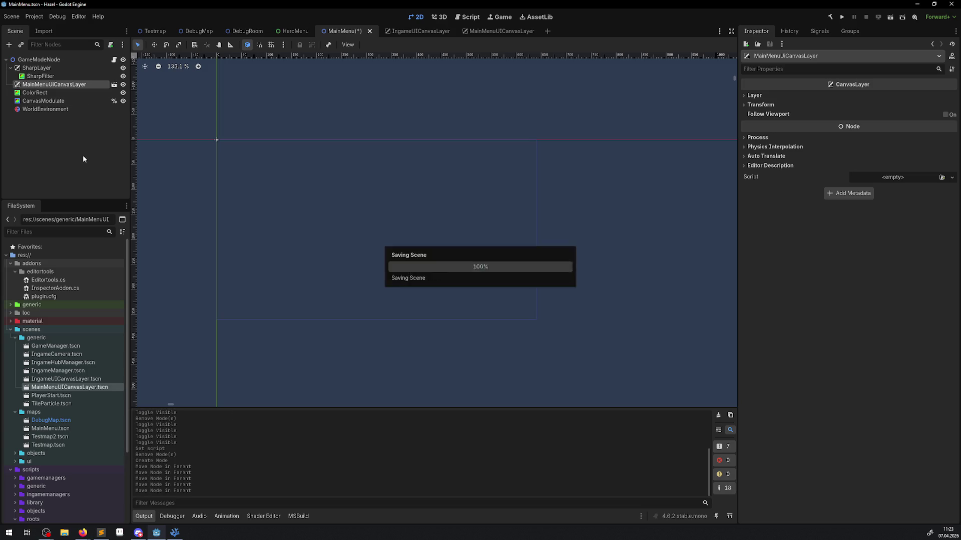
key("Up")
key("Up")
key("Left")
key("Down")
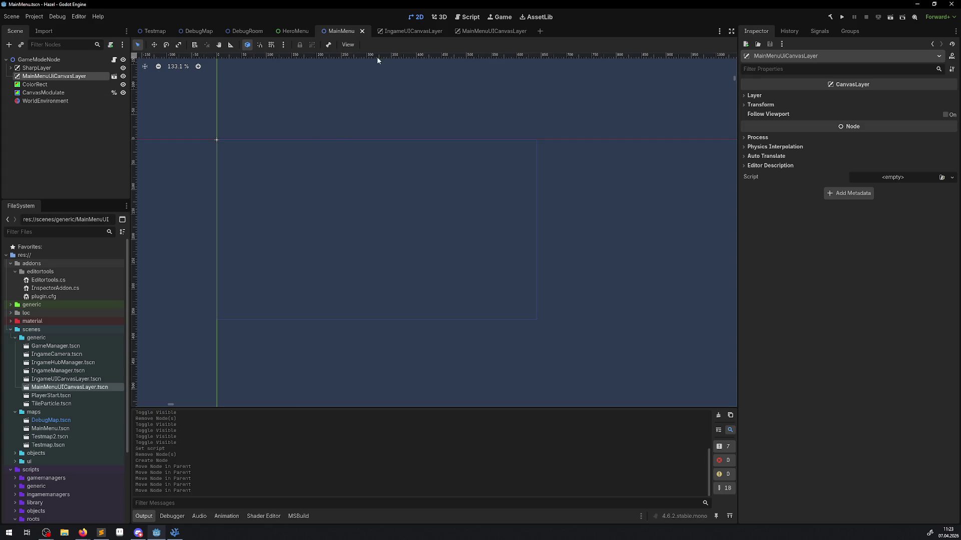
Correct the root node's name in the MainMenuUICanvasLayer scene
left_click(469, 32)
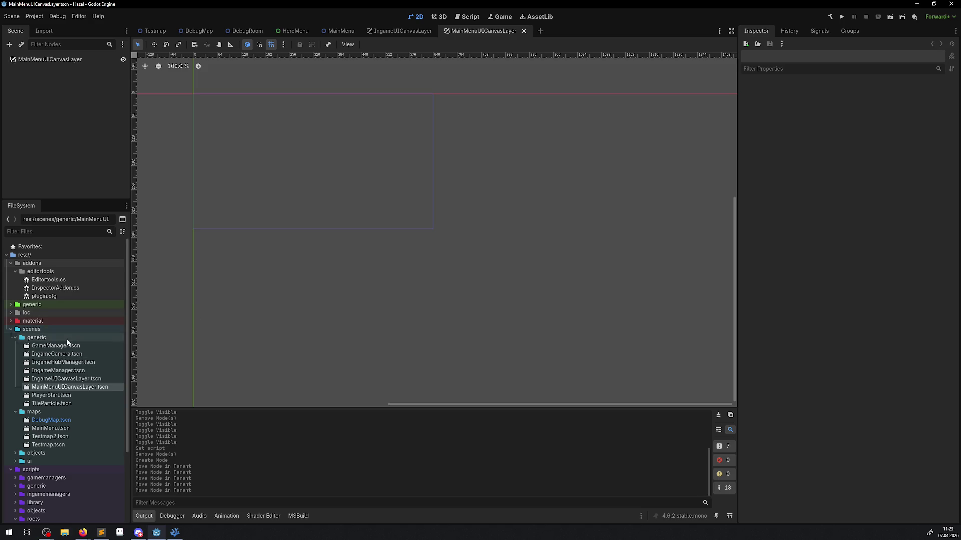
double_click(50, 62)
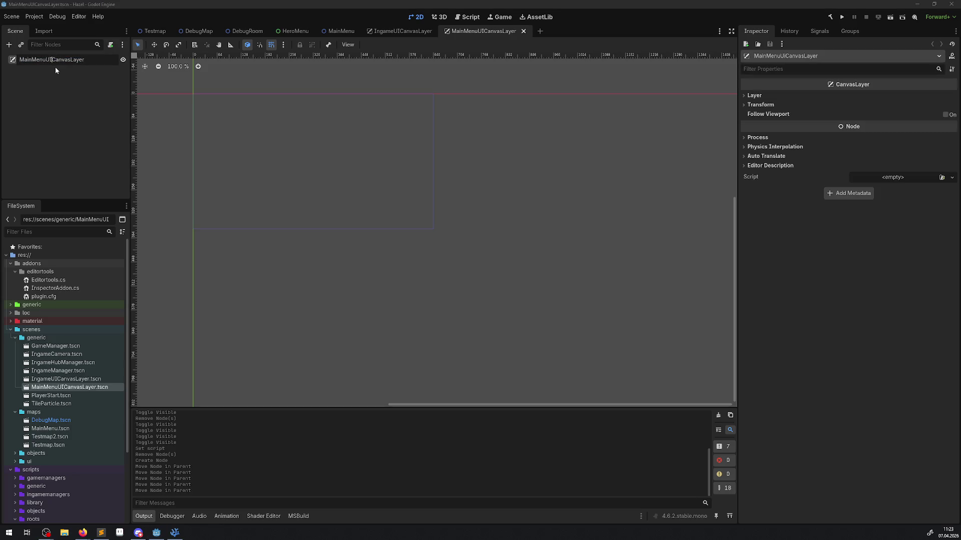
type("I")
key("Return")
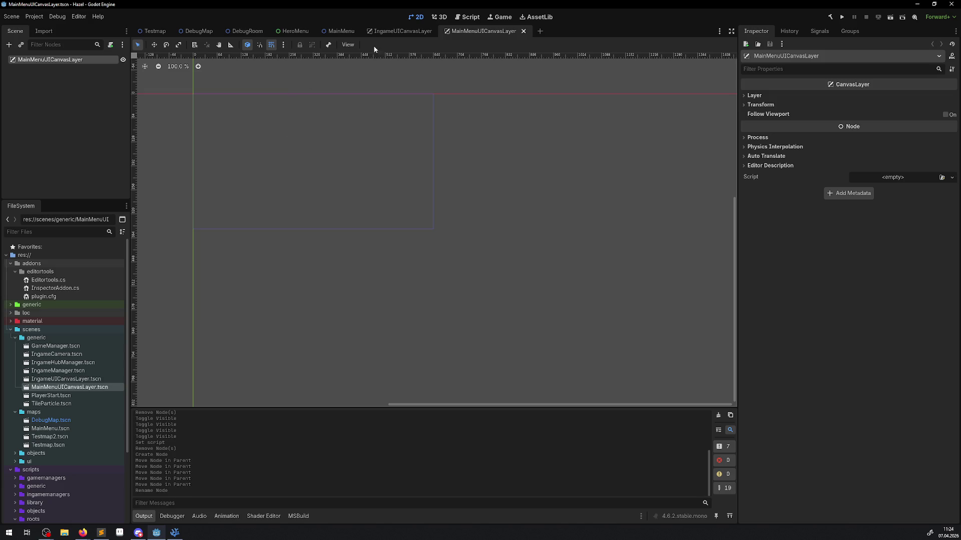
left_click(385, 33)
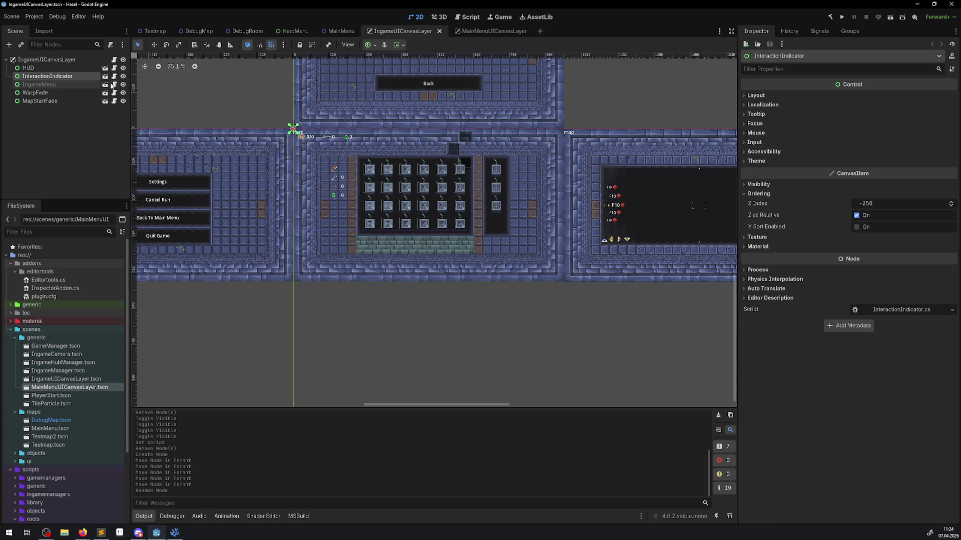
Toggle the IngameMenu node's visibility off and back on, then select it
left_click(123, 85)
left_click(122, 84)
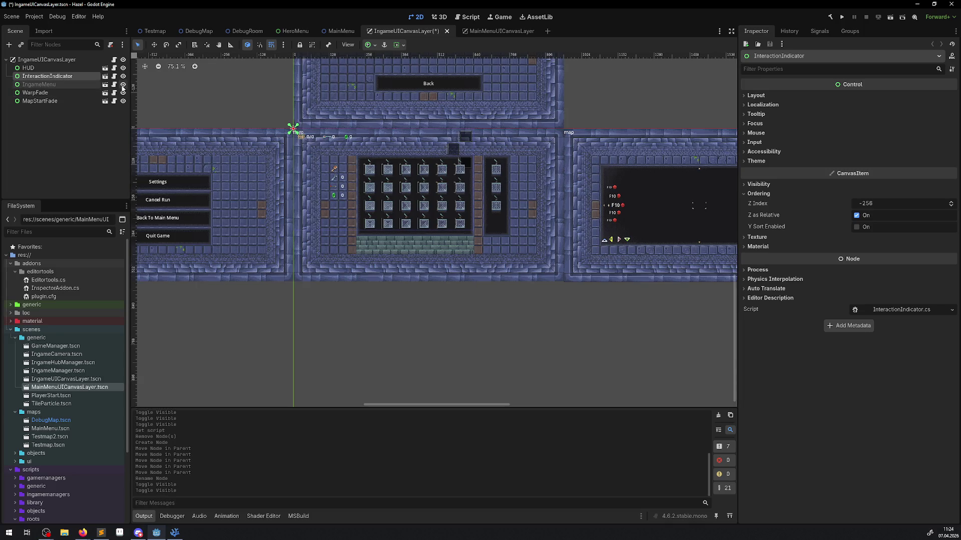
left_click(45, 85)
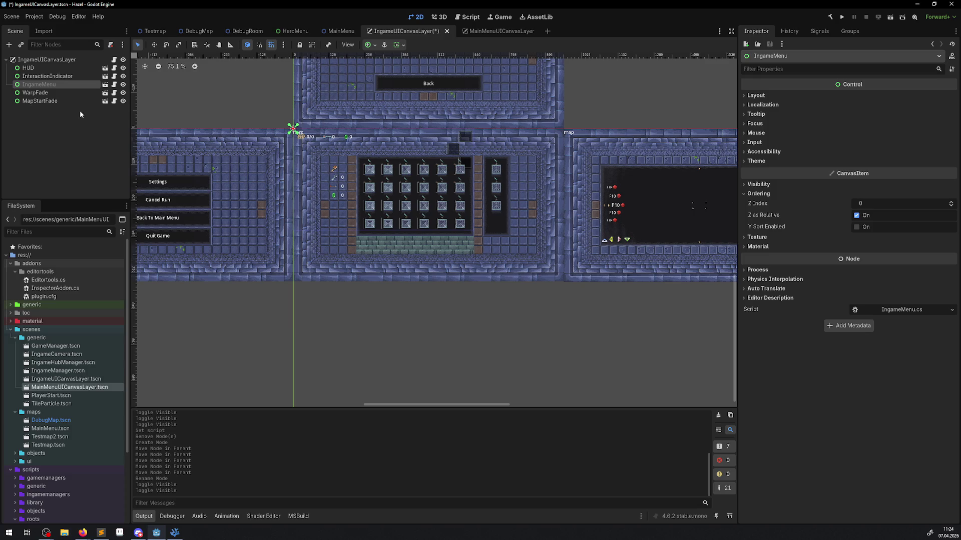
scroll(113, 258, "down", 4)
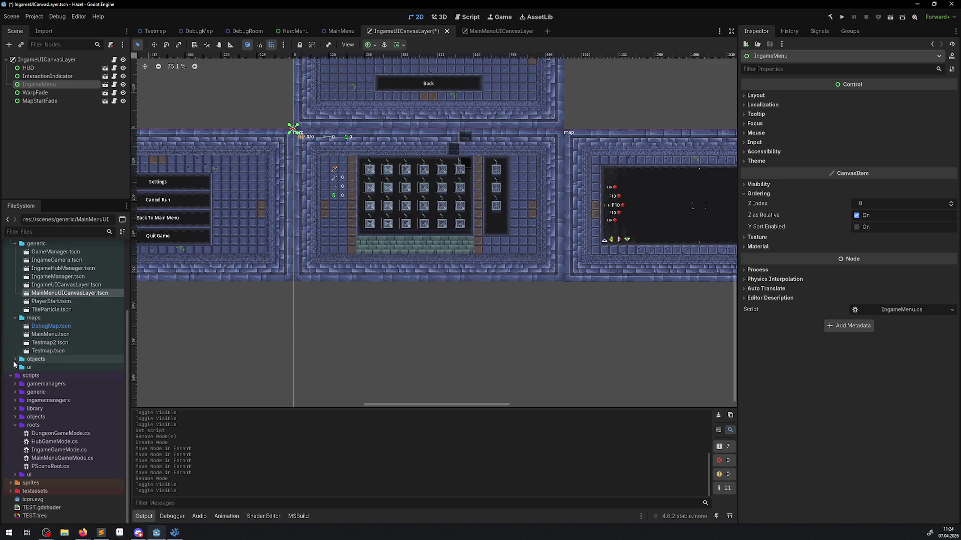
scroll(56, 296, "up", 2)
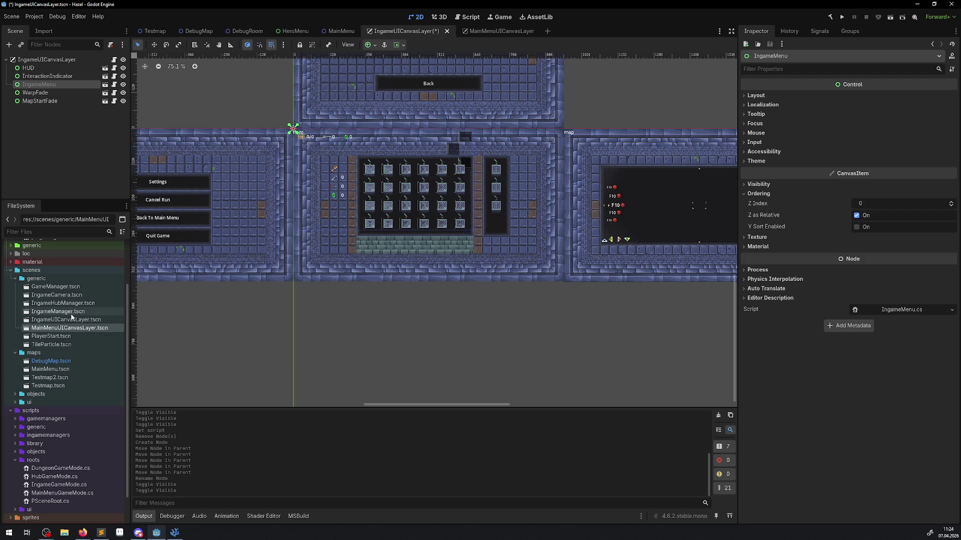
Collapse generic and maps, expand scenes/ui, and collapse its ingamemenu subfolder
left_click(15, 279)
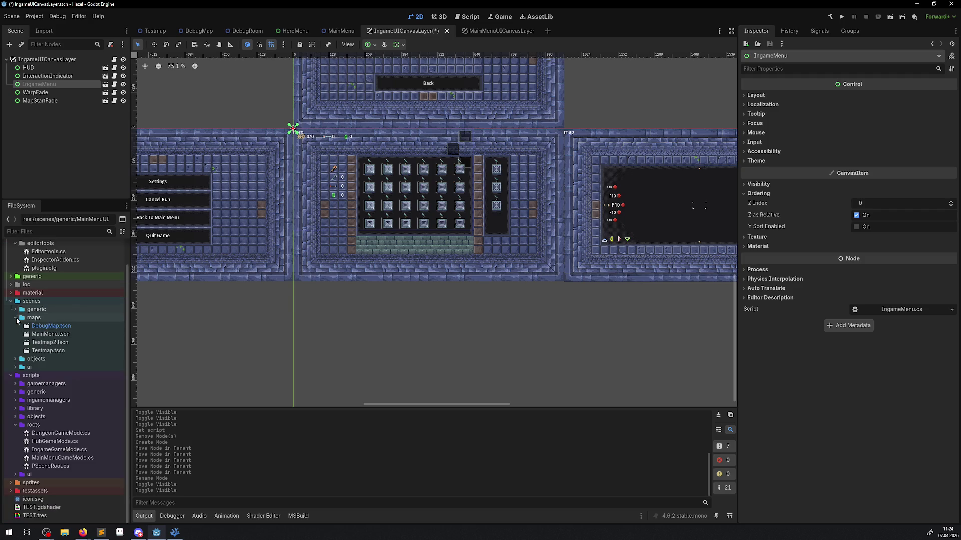
left_click(15, 318)
left_click(15, 362)
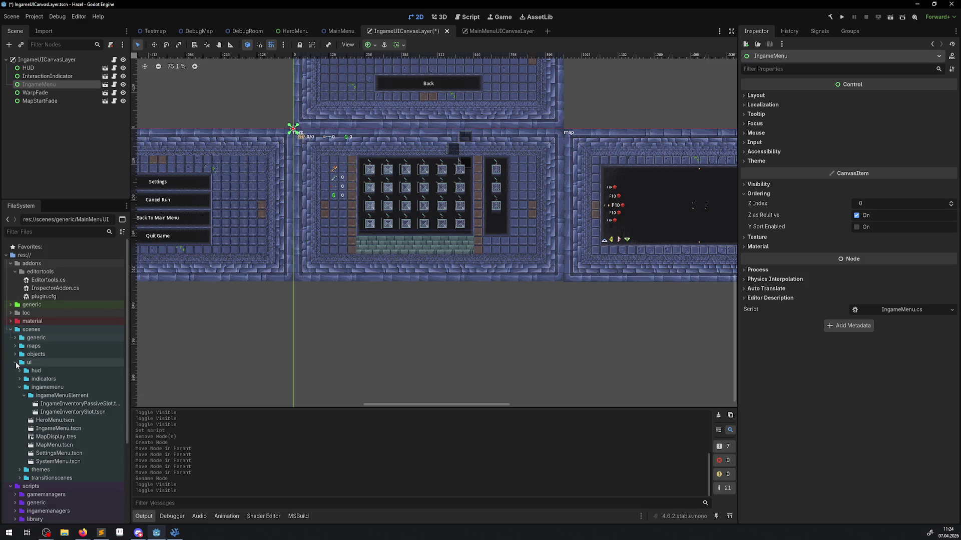
left_click(62, 429)
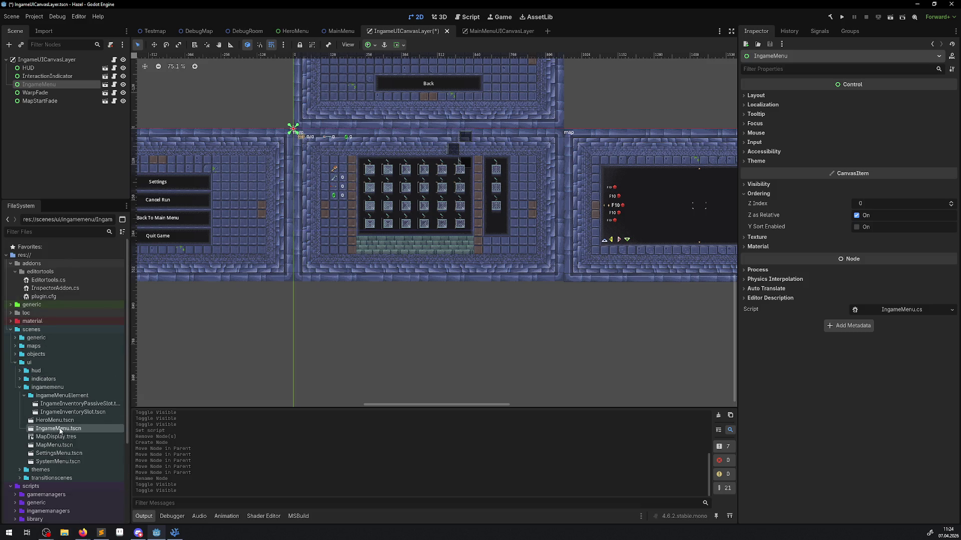
left_click(20, 387)
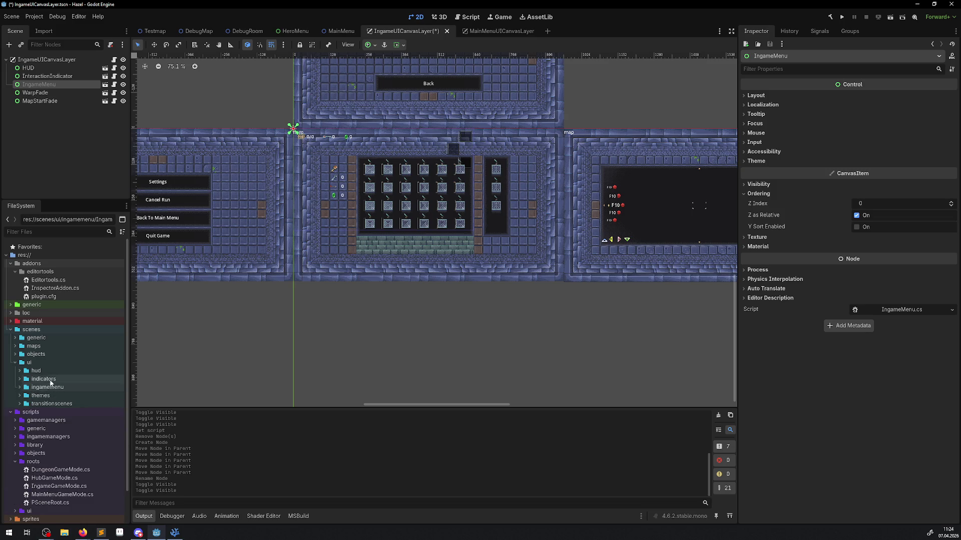
left_click(30, 362)
Create a folder named mainmenu inside scenes/ui
right_click(30, 363)
mouse_move(100, 368)
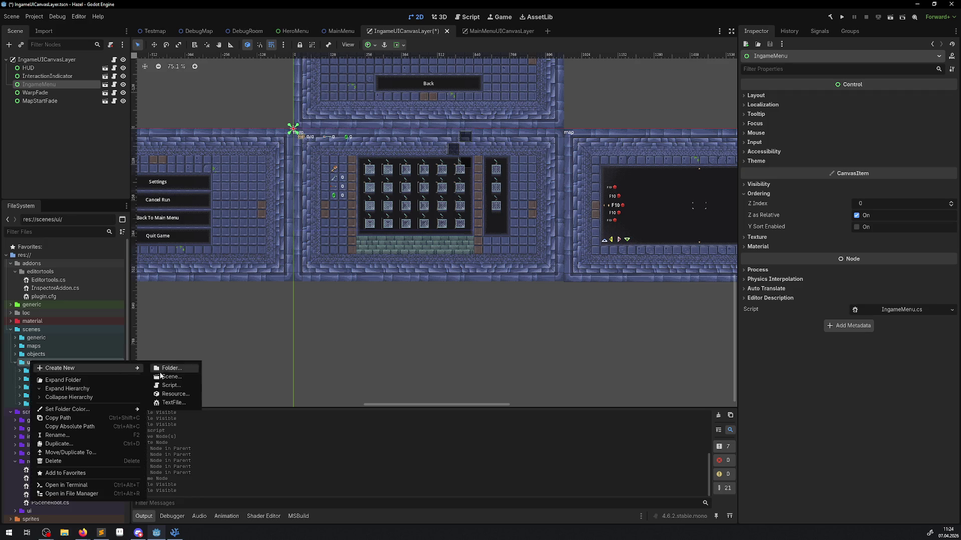
left_click(178, 370)
type("mainm")
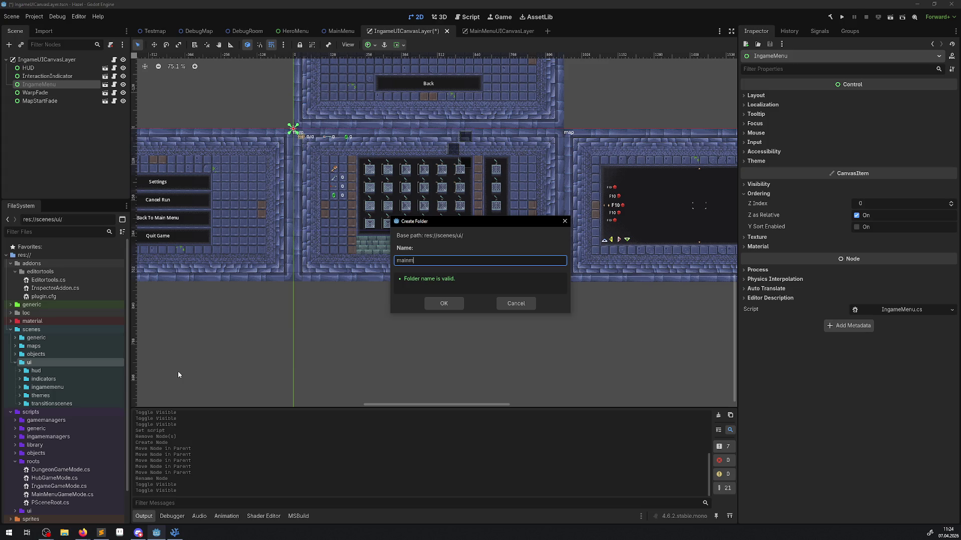
key("Return")
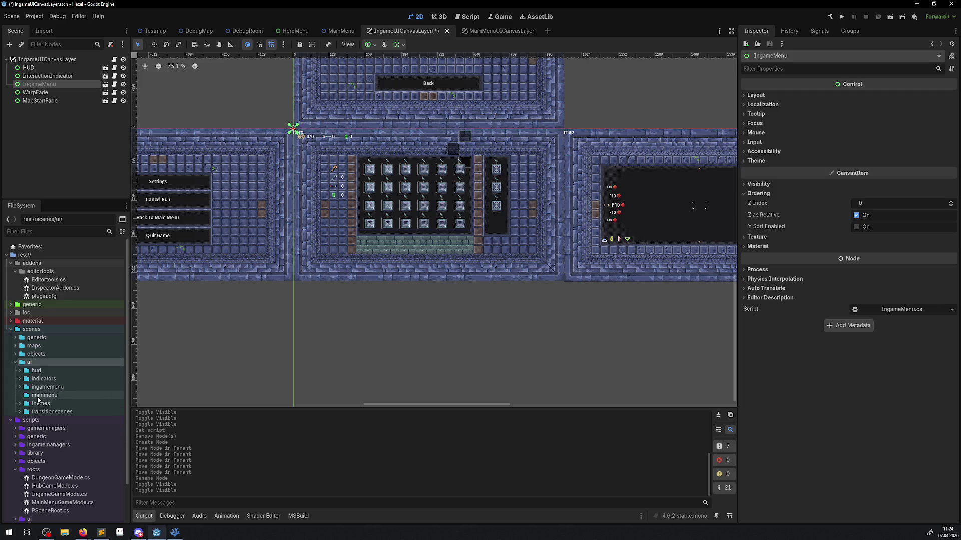
Open IngameMenu.tscn from the ingamemenu folder for editing
left_click(25, 396)
left_click(19, 388)
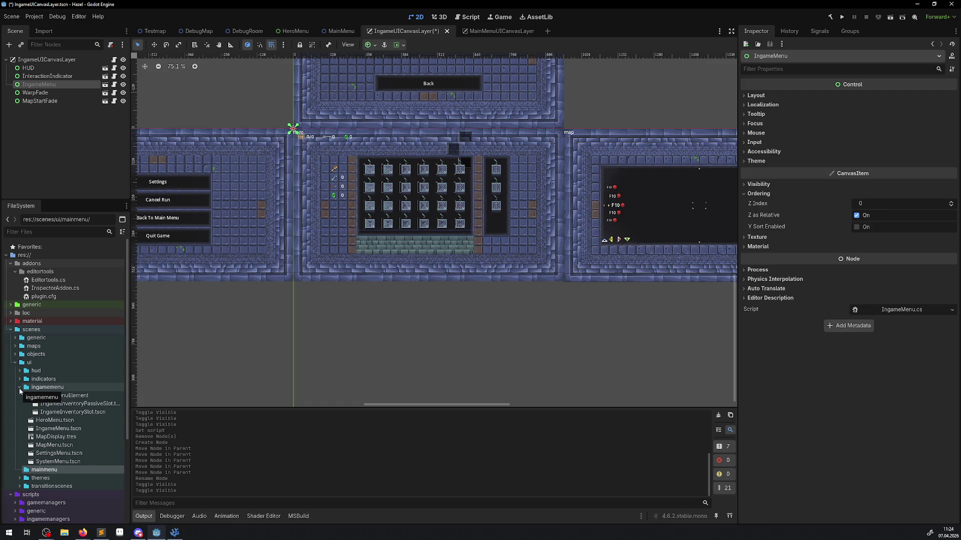
double_click(58, 429)
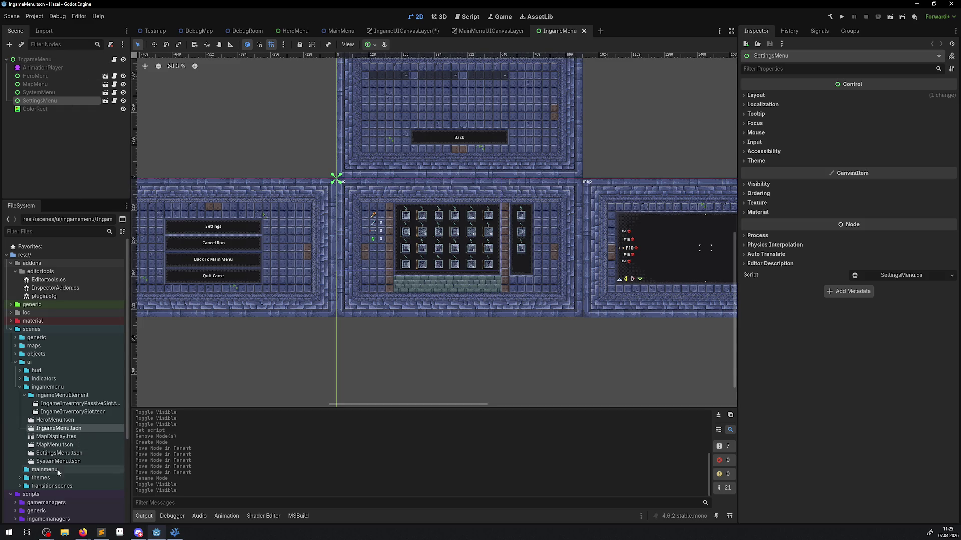
Collapse the scripts/roots folder in the FileSystem dock
scroll(50, 418, "down", 3)
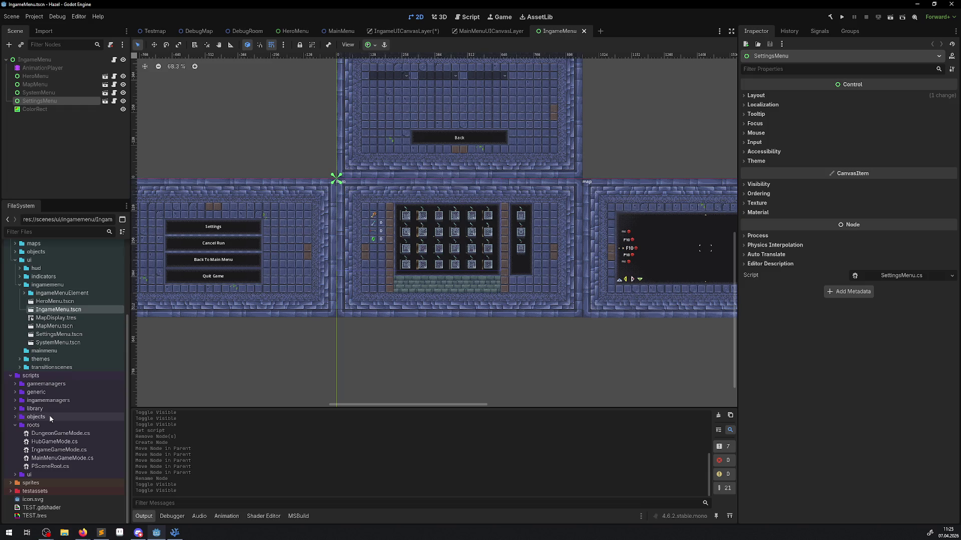
left_click(15, 424)
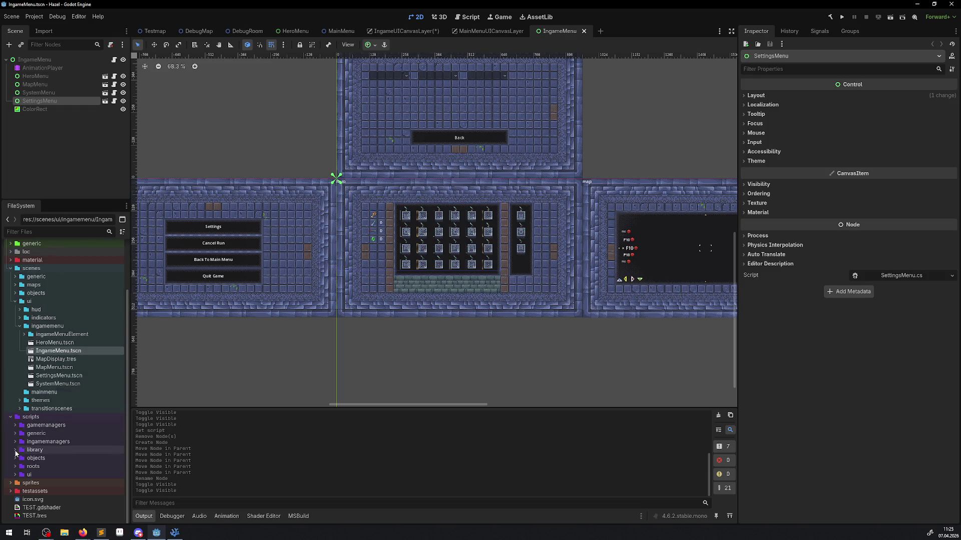
Create a folder named mainmenu inside scripts/ui
left_click(15, 475)
scroll(46, 424, "down", 2)
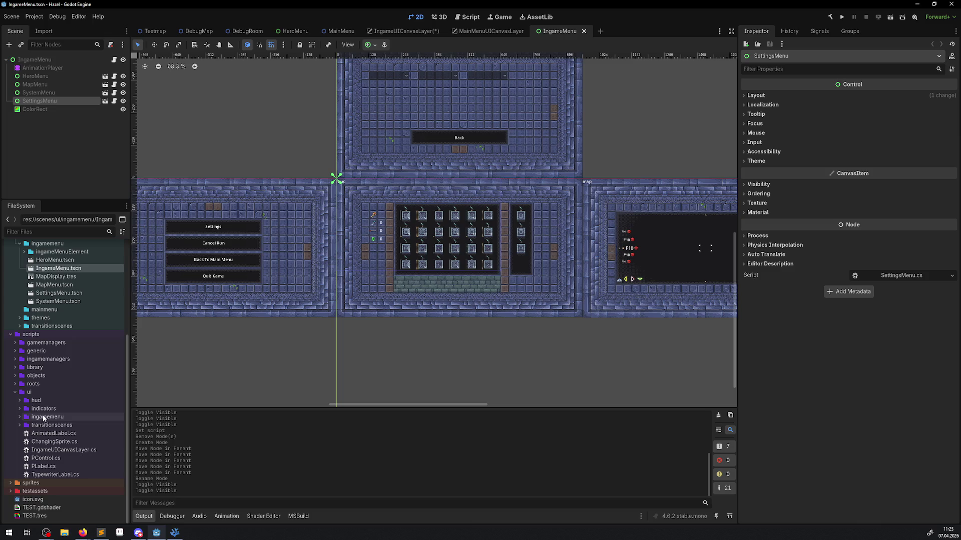
left_click(28, 392)
right_click(32, 390)
mouse_move(100, 392)
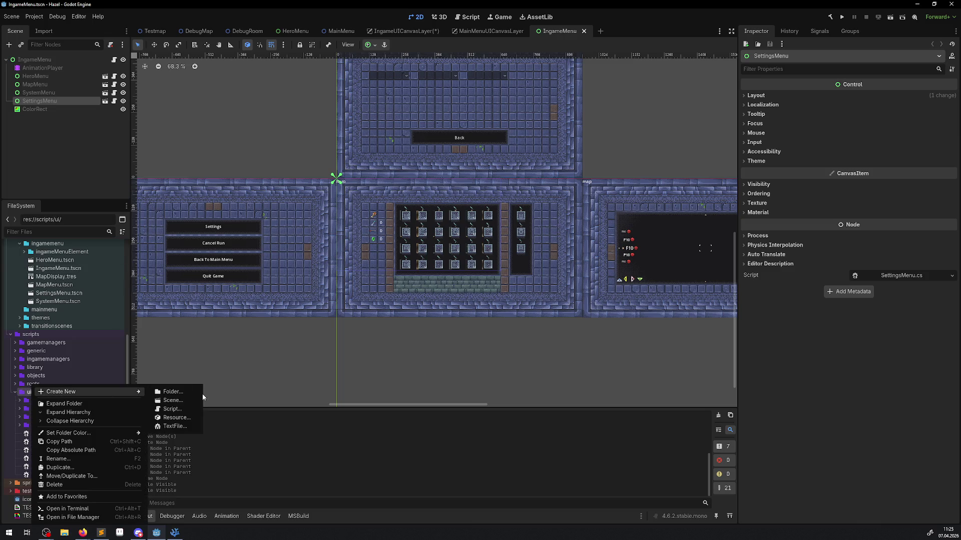
left_click(188, 393)
type("mainmenu")
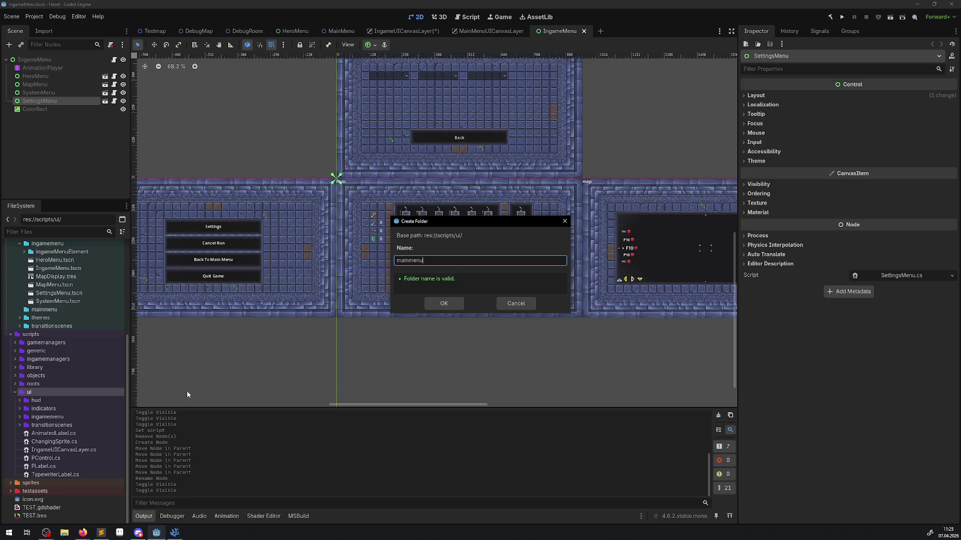
key("Return")
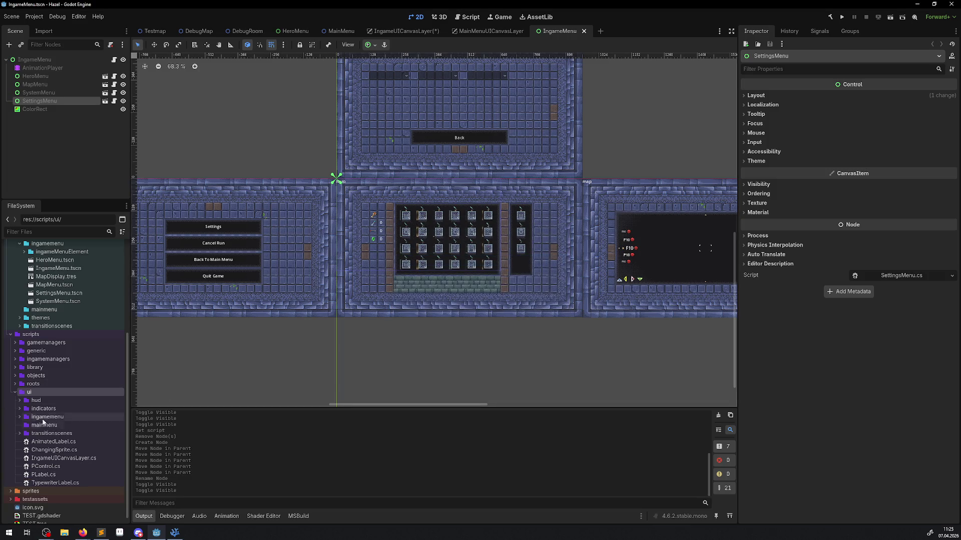
Begin creating a new C# script in scripts/ui/mainmenu
right_click(56, 428)
mouse_move(100, 398)
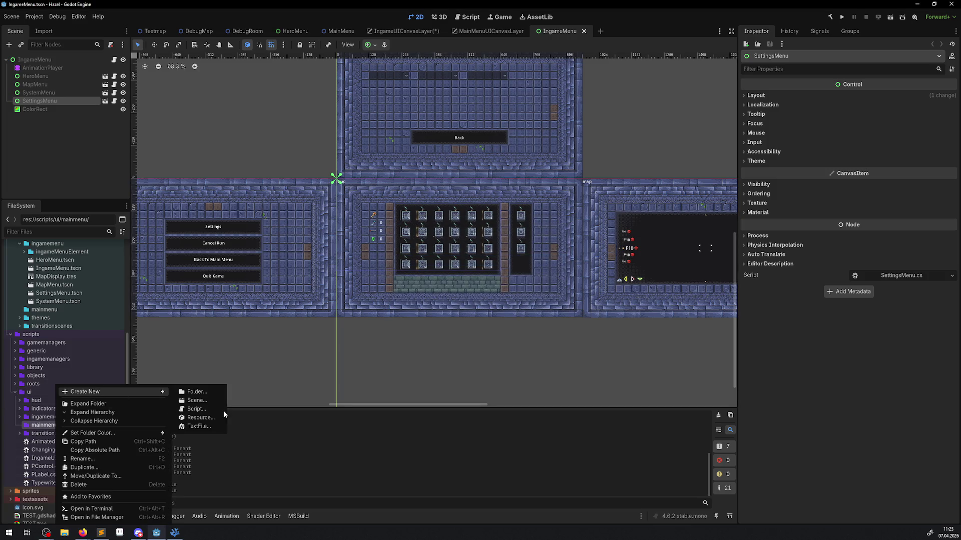
left_click(206, 410)
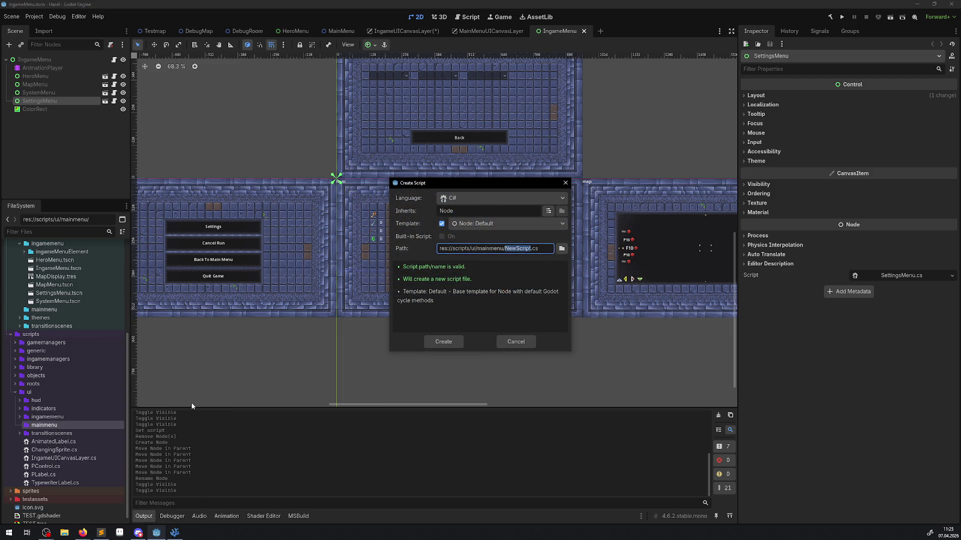
left_click(175, 533)
Review MainMenu.cs from the mainmenu scripts in VS Code, then return to Godot
scroll(97, 328, "down", 5)
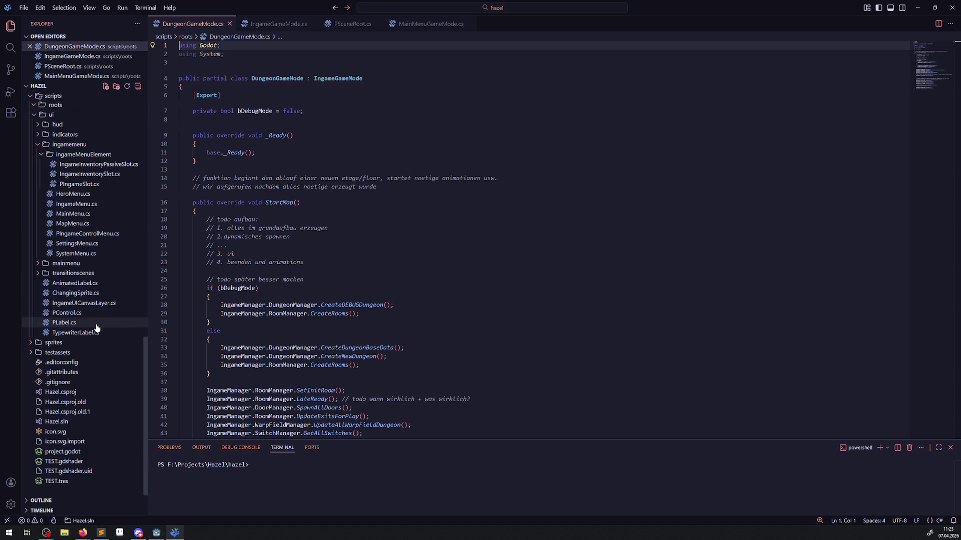
scroll(35, 308, "up", 1)
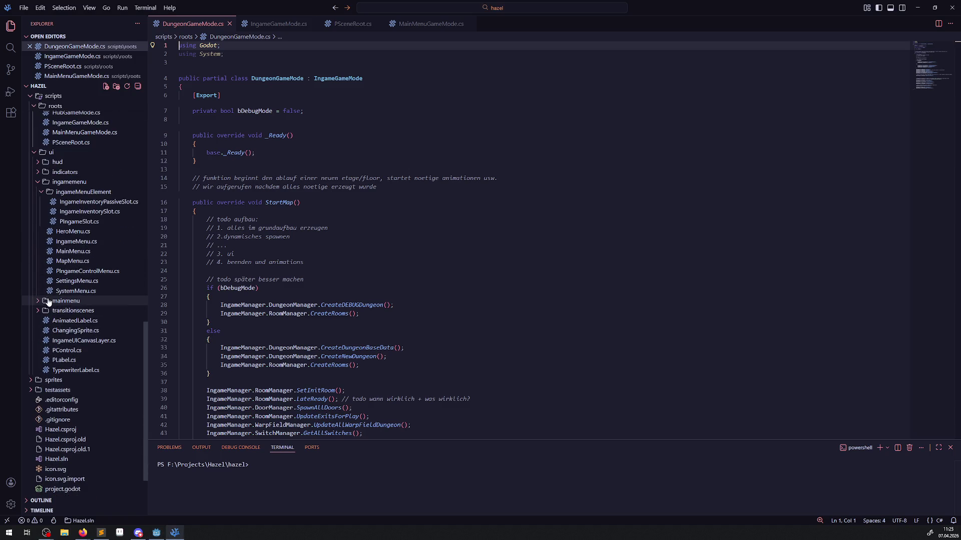
left_click(37, 303)
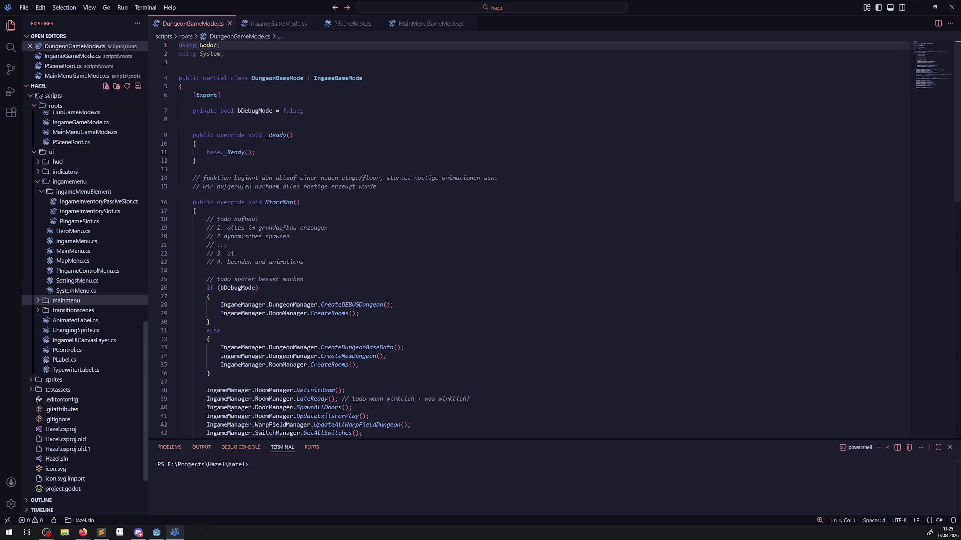
scroll(210, 281, "down", 3)
scroll(128, 292, "down", 1)
scroll(91, 325, "up", 3)
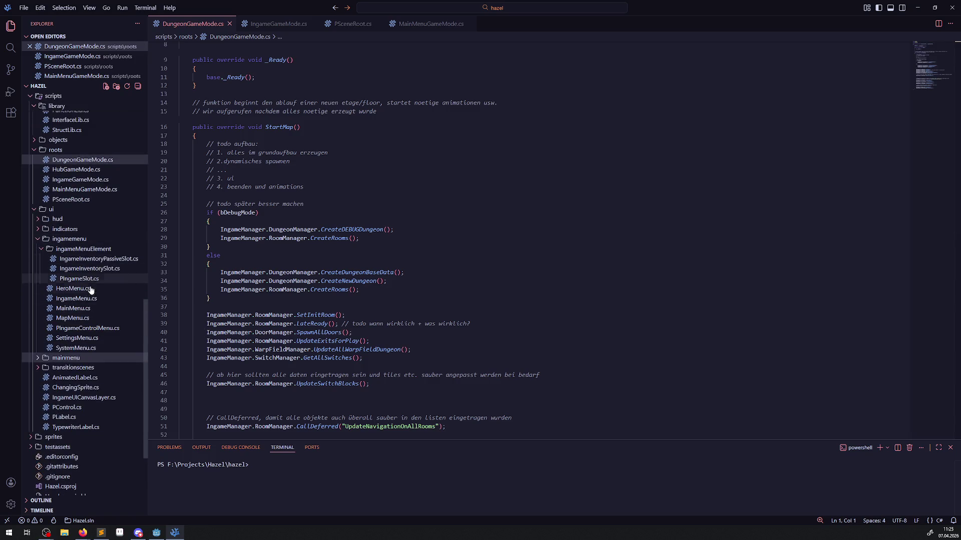
left_click(75, 308)
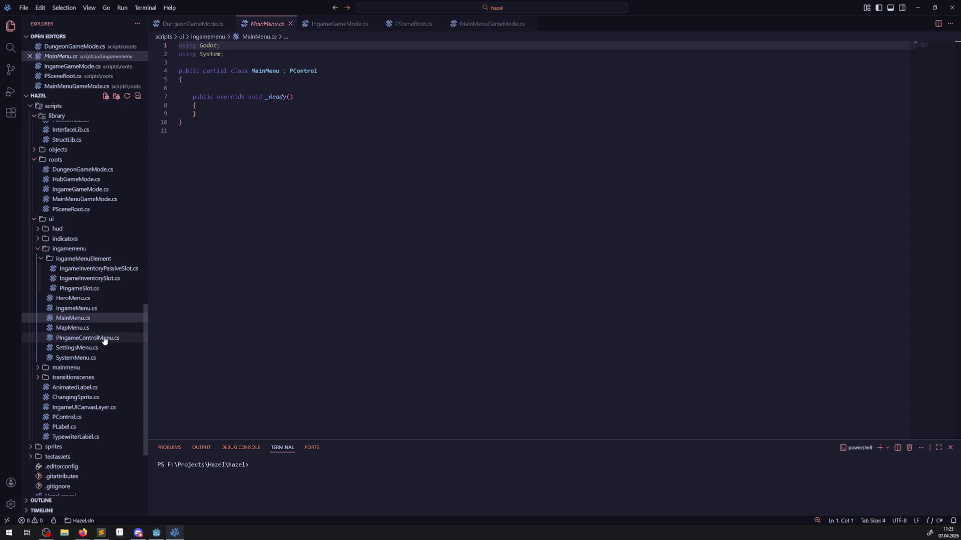
left_click(41, 261)
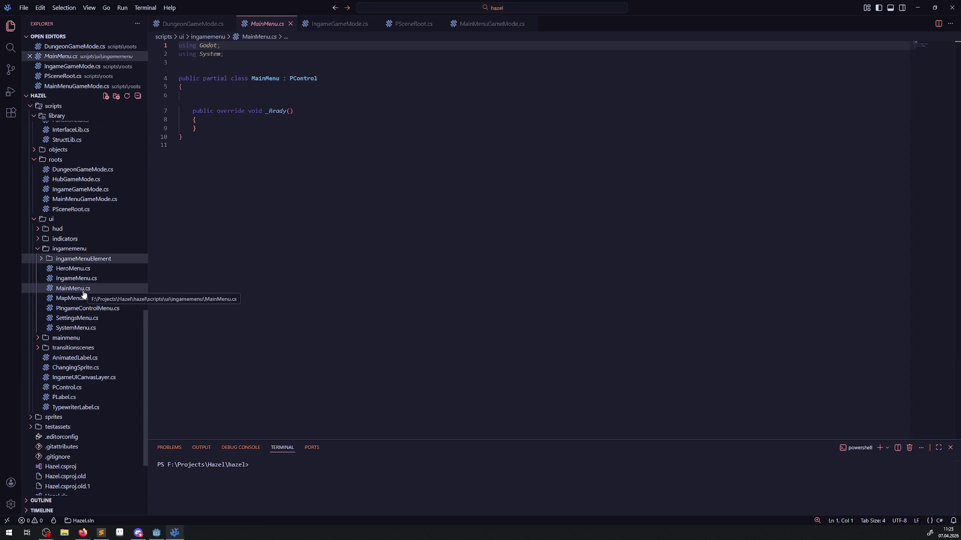
left_click(156, 533)
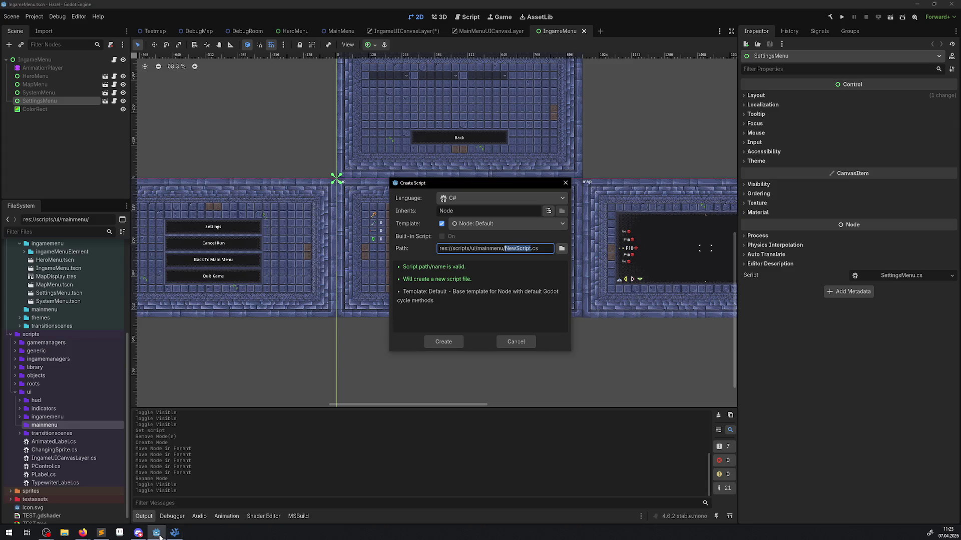
Cancel the new script and move MainMenu.cs from ingamemenu into scripts/ui/mainmenu
left_click(564, 182)
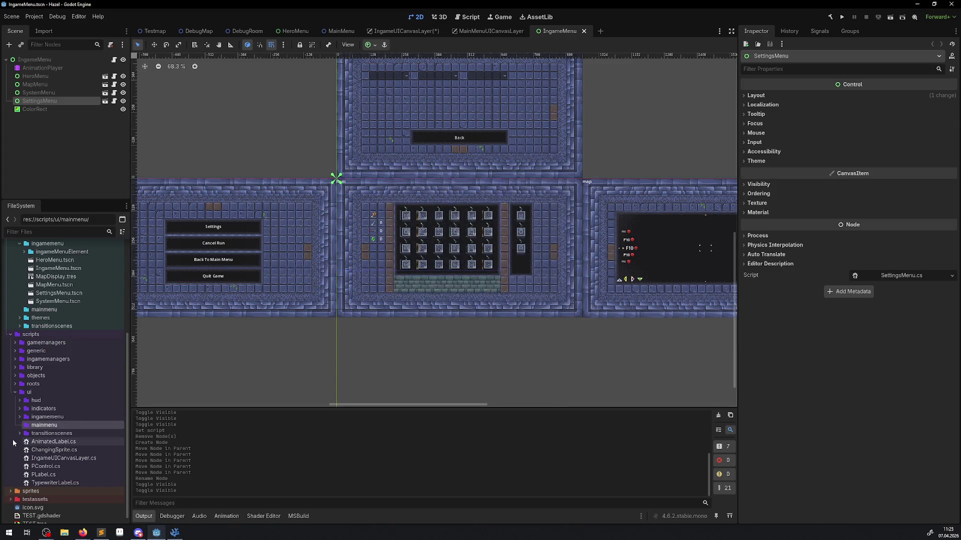
left_click(22, 417)
left_click(20, 416)
scroll(75, 390, "down", 3)
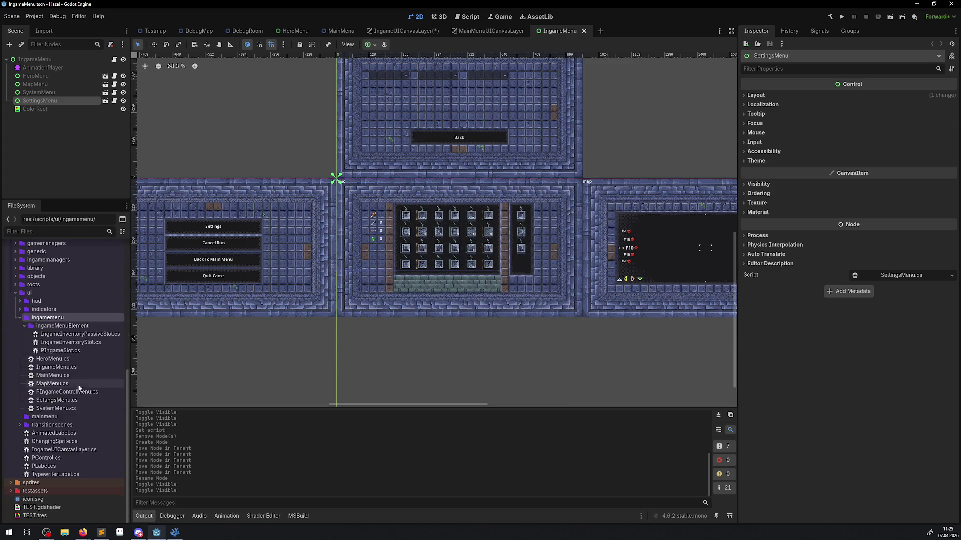
left_click(50, 376)
mouse_move(50, 376)
left_mouse_down()
mouse_move(50, 425)
mouse_move(45, 417)
left_mouse_up()
left_click(452, 279)
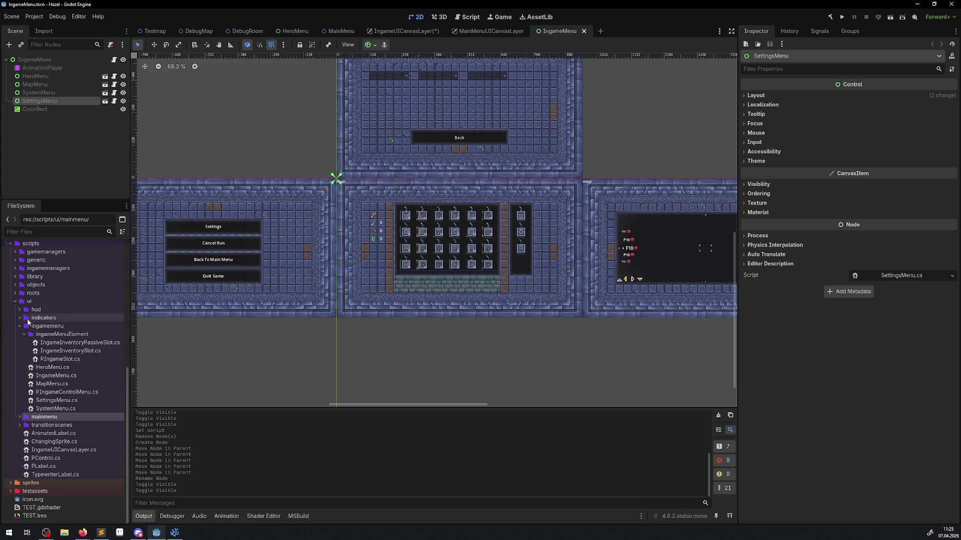
left_click(24, 336)
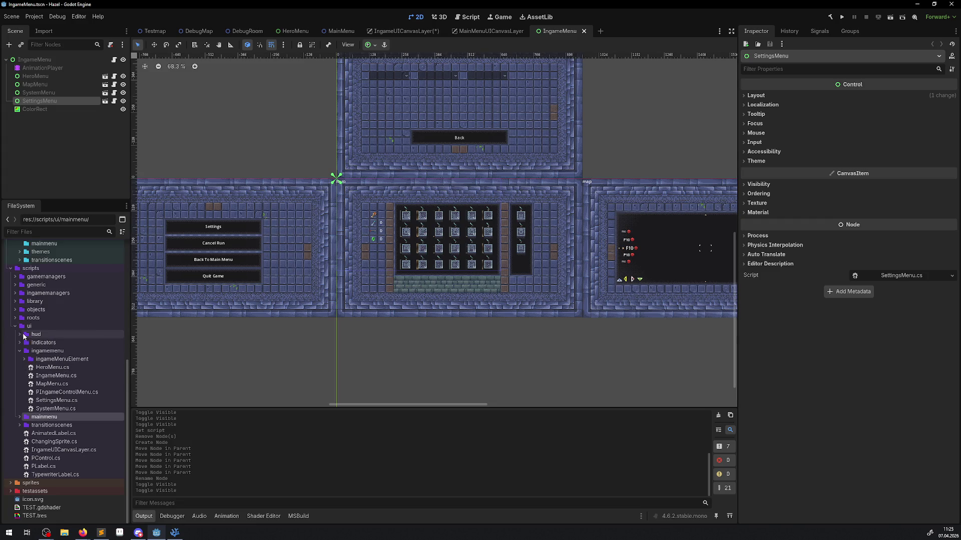
double_click(45, 417)
scroll(44, 425, "up", 5)
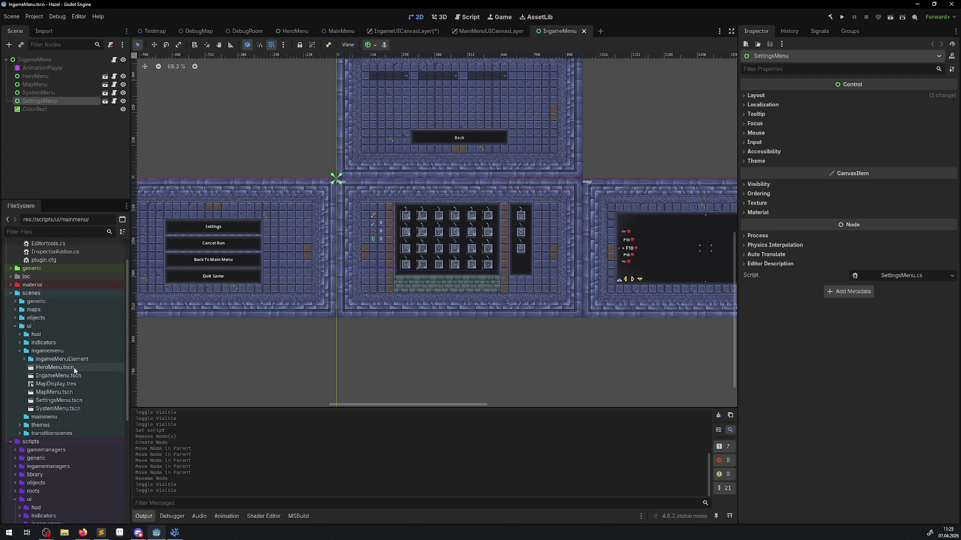
Create MainMenu.tscn in scenes/ui/mainmenu with a Control root node
left_click(43, 418)
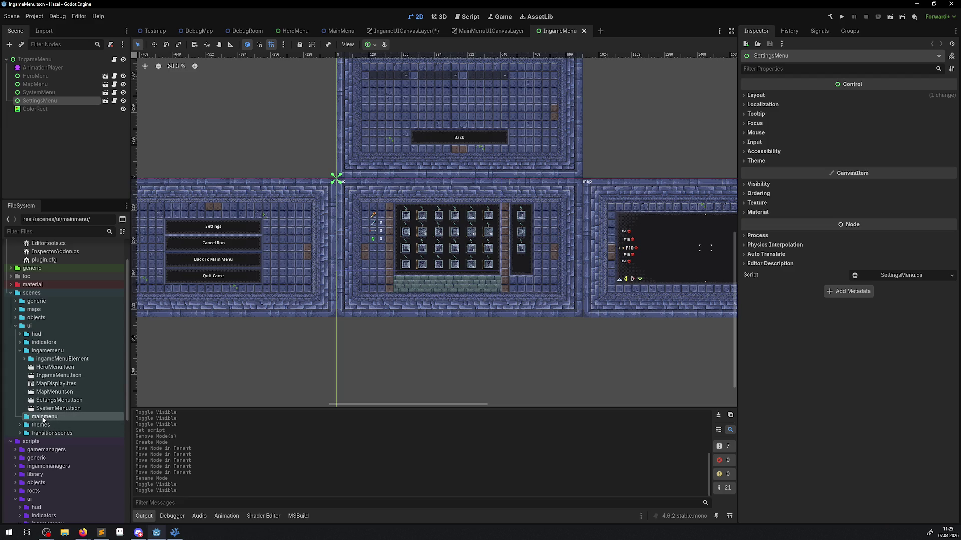
right_click(46, 421)
mouse_move(97, 390)
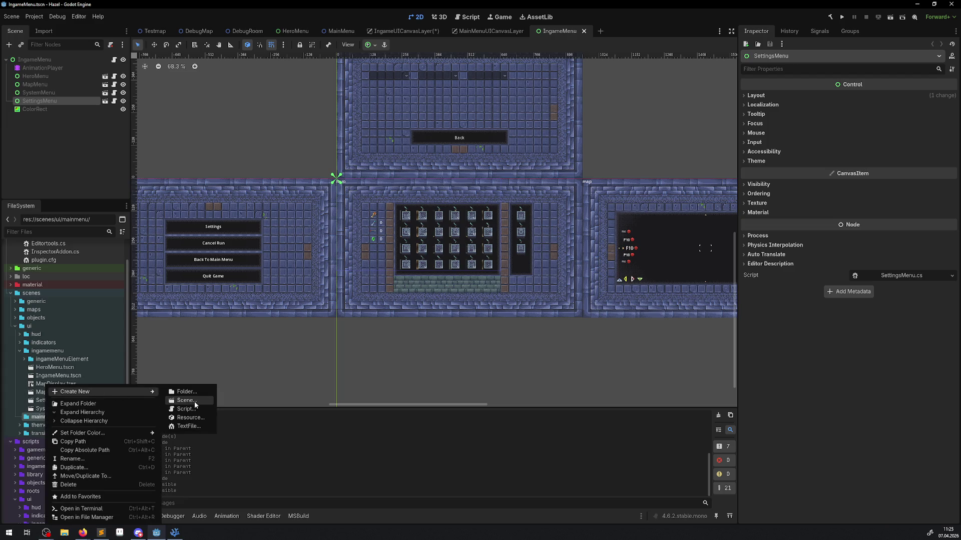
left_click(194, 402)
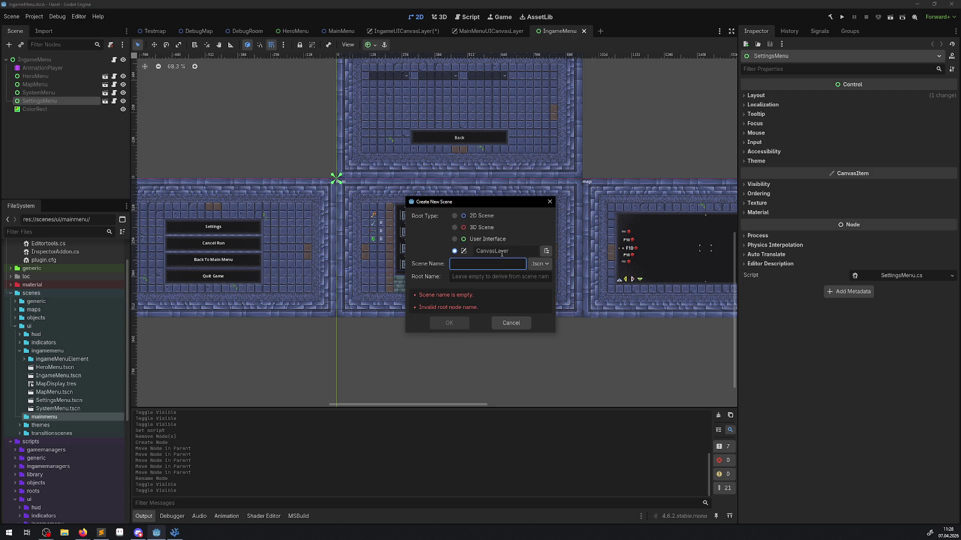
type("MainMenu")
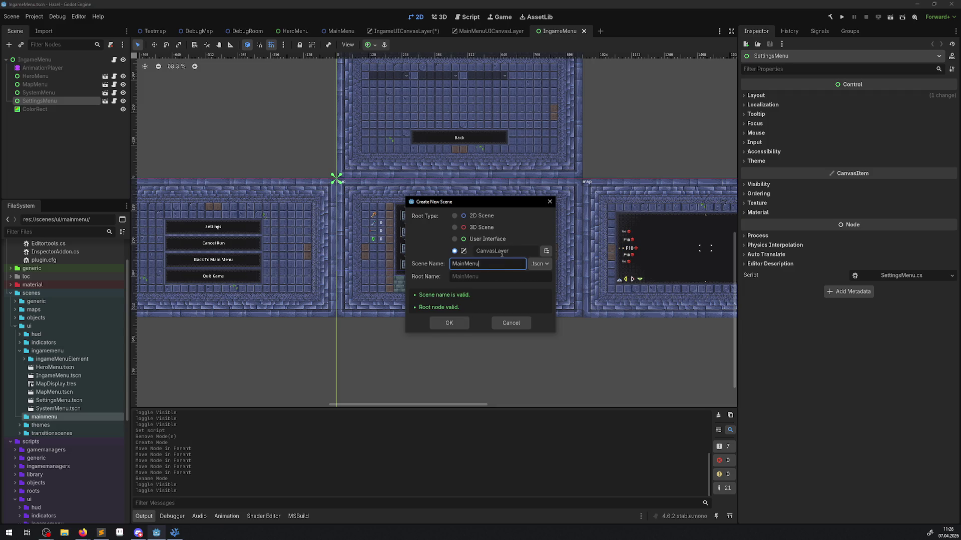
left_click(547, 251)
type("mai")
key("BackSpace")
key("BackSpace")
key("BackSpace")
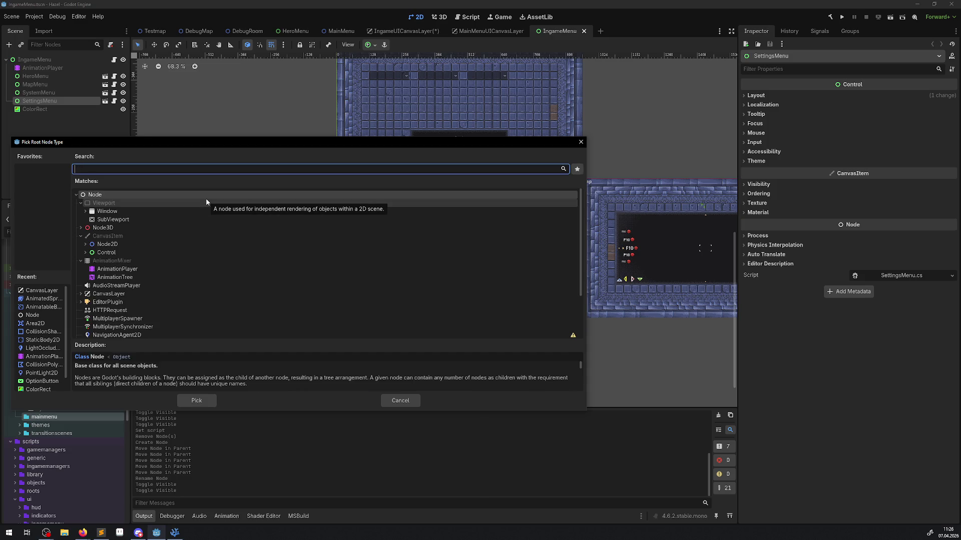
type("Contr")
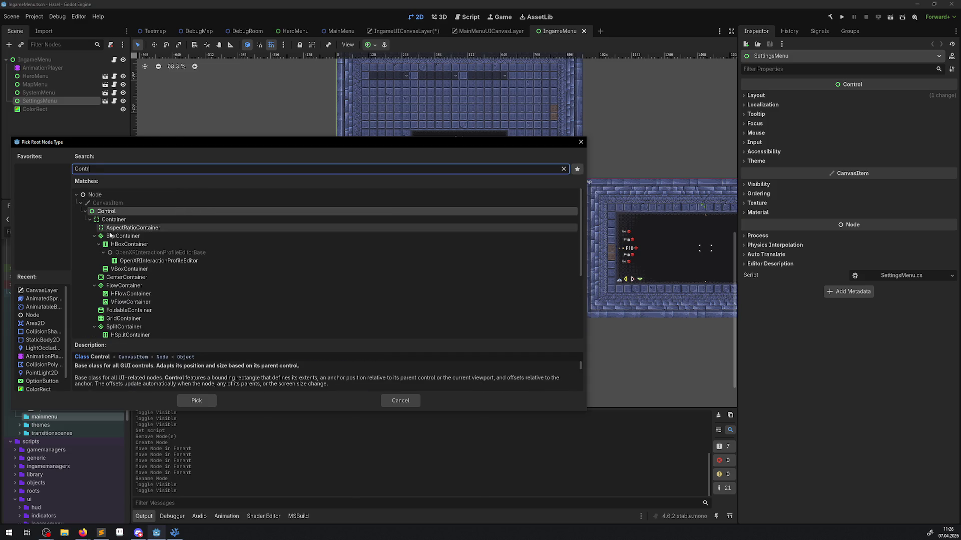
key("Return")
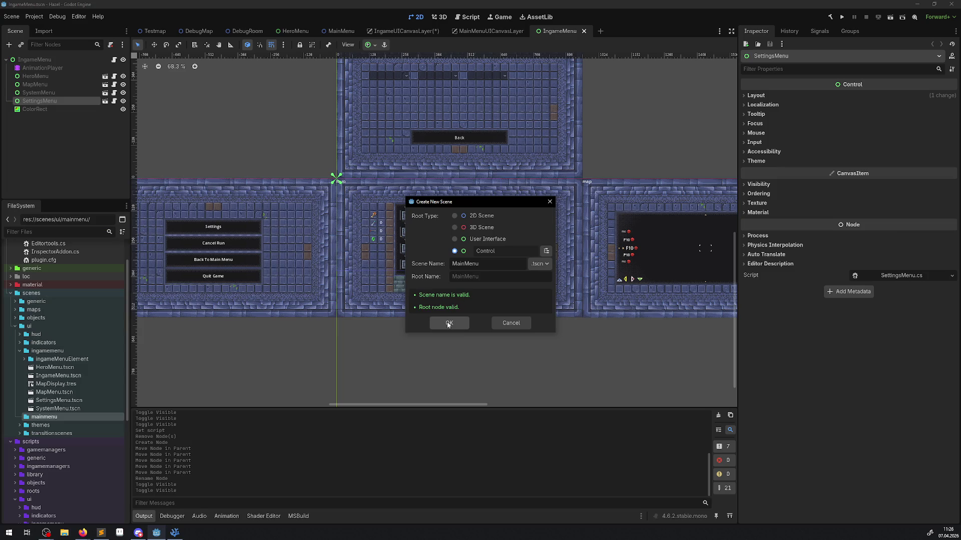
left_click(448, 324)
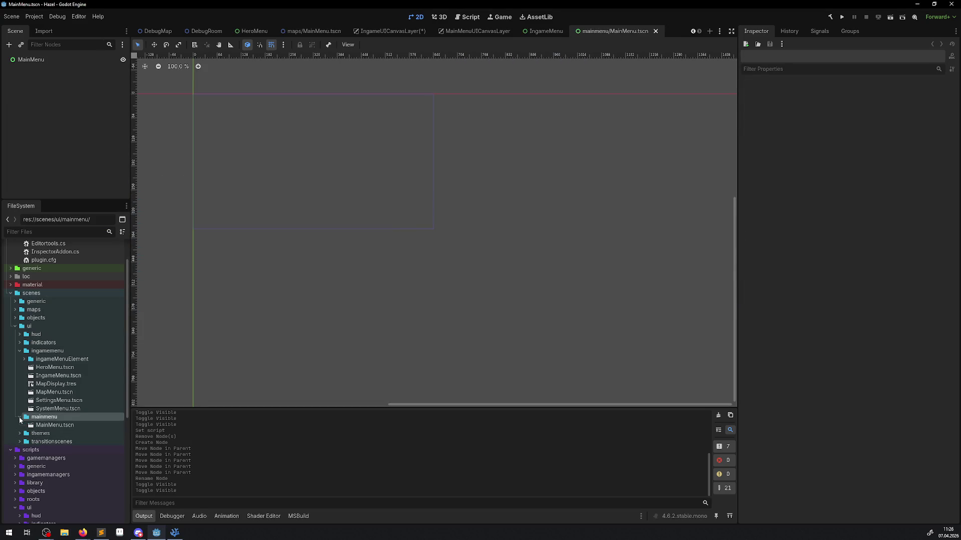
Attach MainMenu.cs to the MainMenu root node via Quick Load, then return to the IngameUICanvasLayer scene
left_click(37, 60)
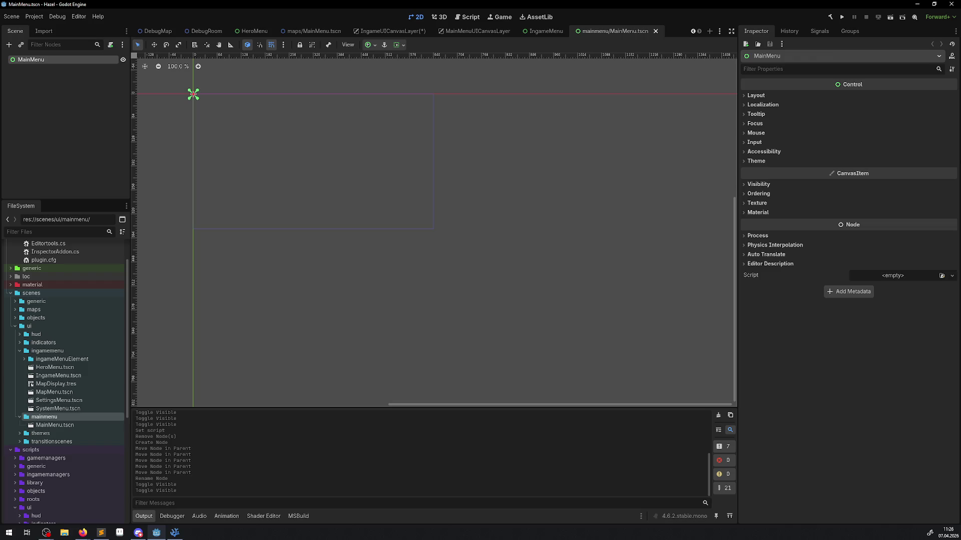
left_click(952, 275)
left_click(930, 301)
type("MainMe")
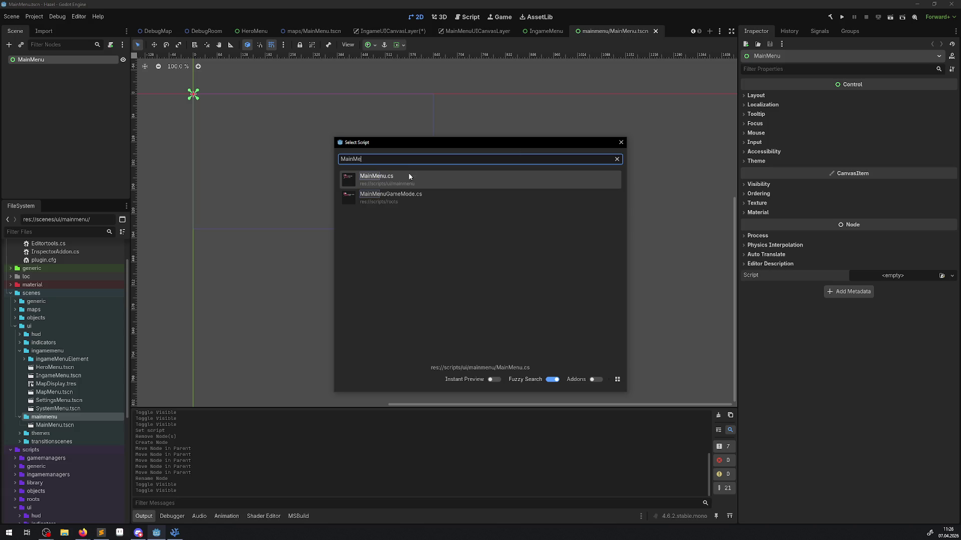
left_click(406, 178)
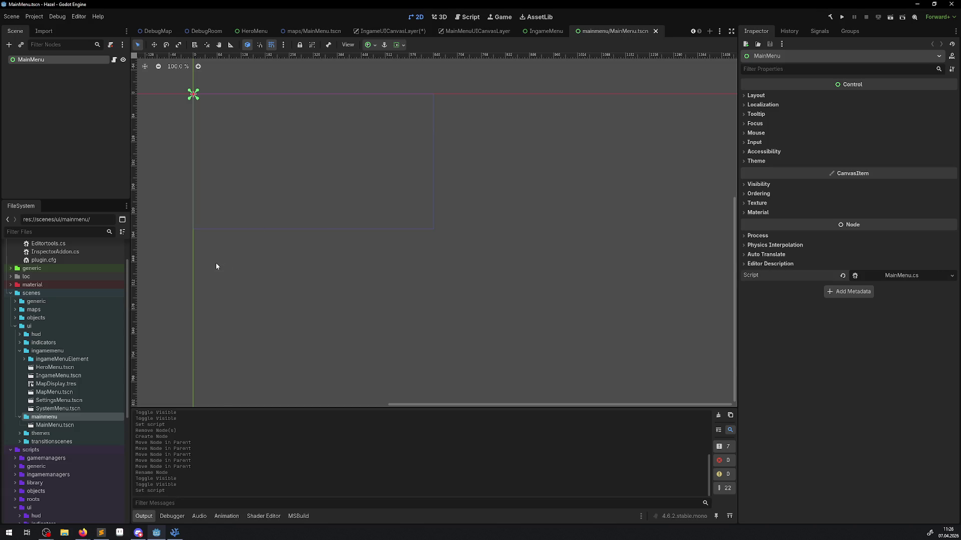
mouse_move(556, 34)
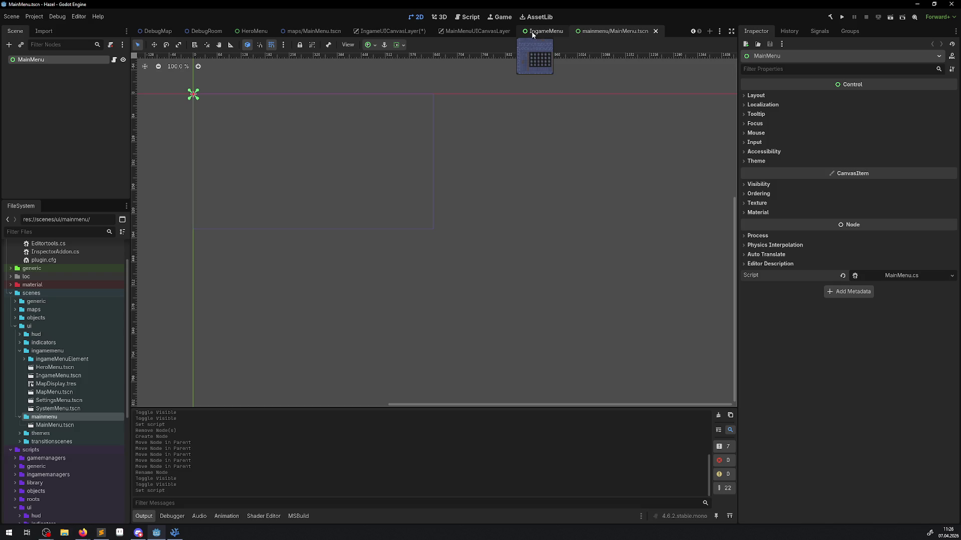
left_click(403, 32)
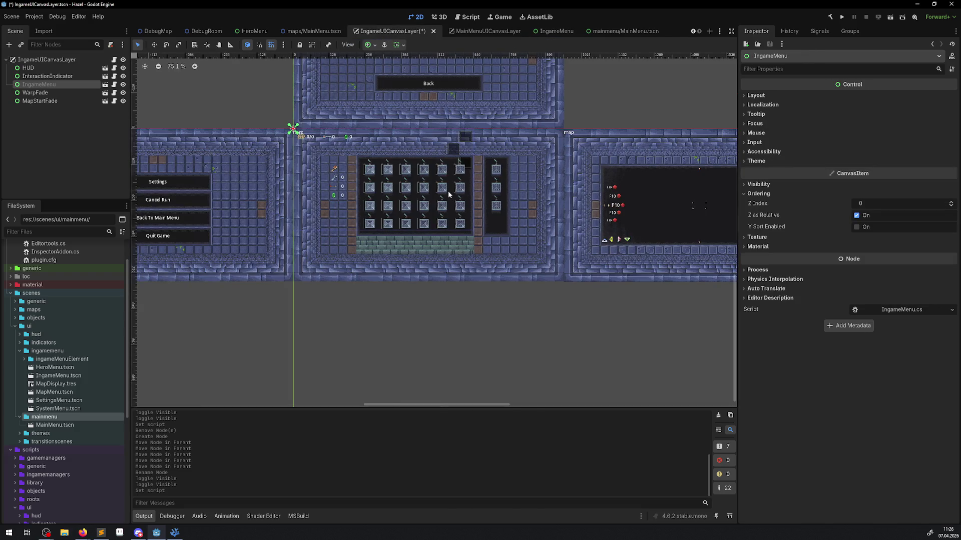
Save the IngameUICanvasLayer scene and instance MainMenu.tscn into the MainMenuUICanvasLayer scene
key("ctrl+s")
left_click(495, 31)
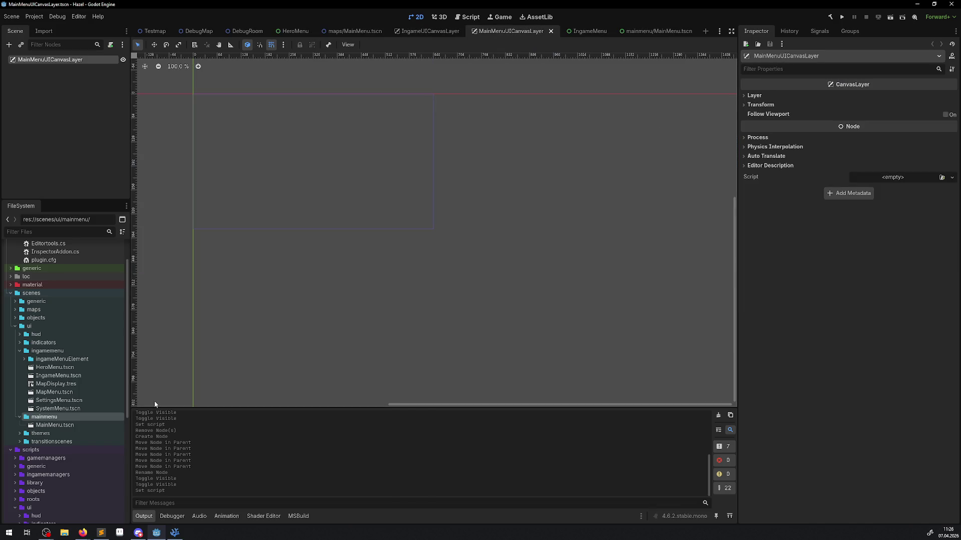
left_click_drag(55, 425, 244, 128)
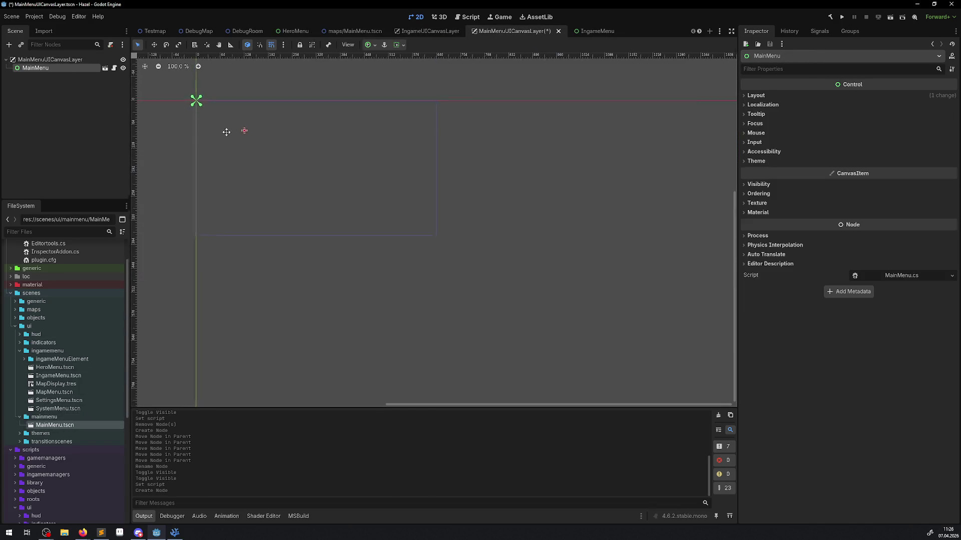
Set the MainMenu instance's Layout > Transform position to 0, 0 and save the scene
scroll(261, 186, "up", 5)
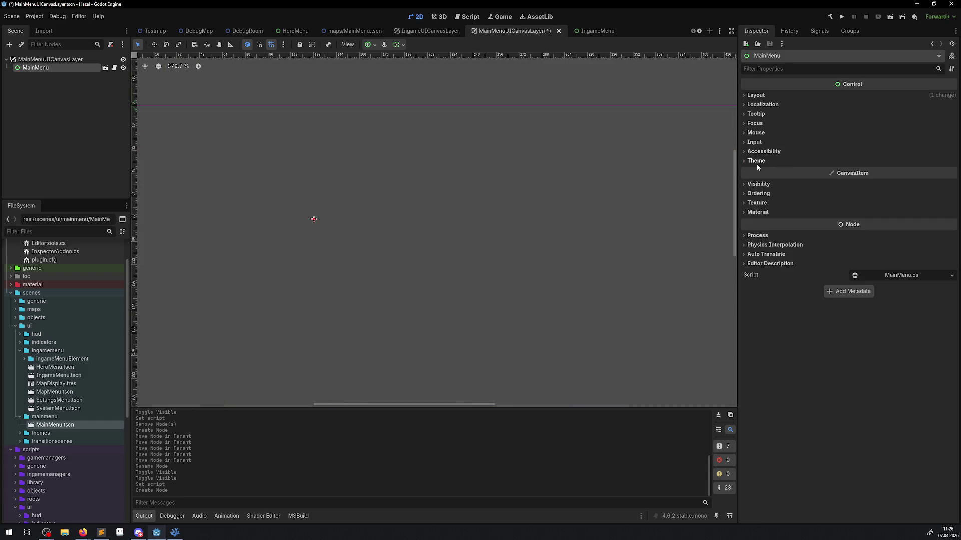
left_click(756, 95)
left_click(765, 190)
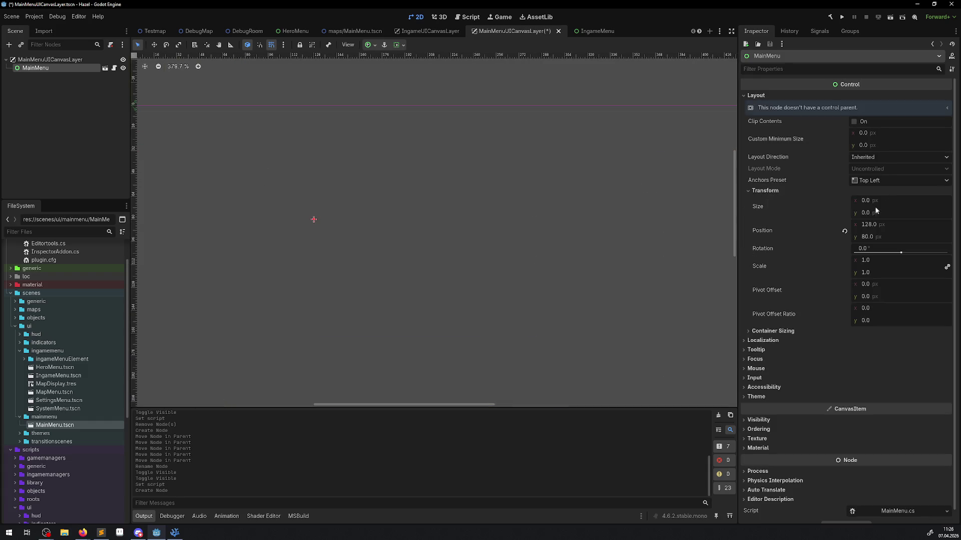
left_click(868, 237)
type("80")
key("Return")
left_click(873, 237)
type("0")
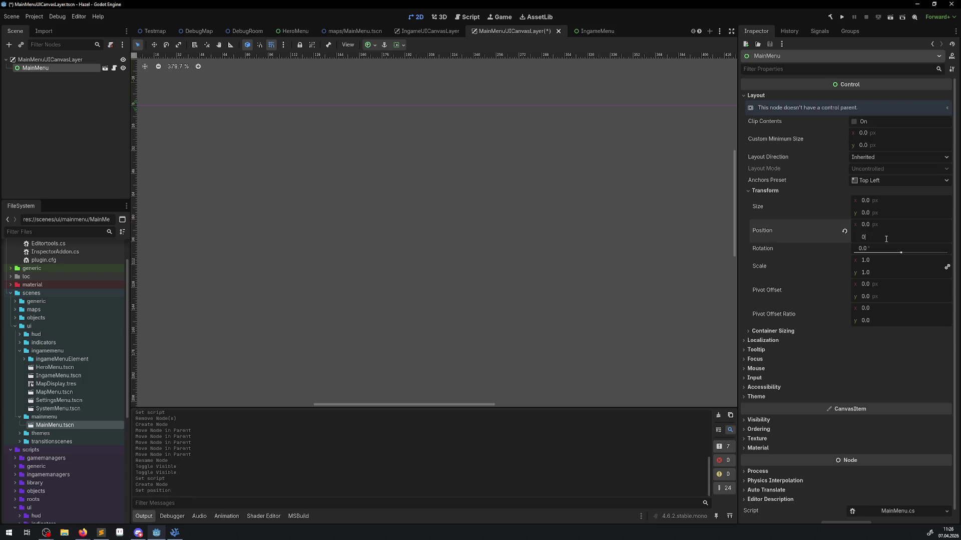
key("ctrl+s")
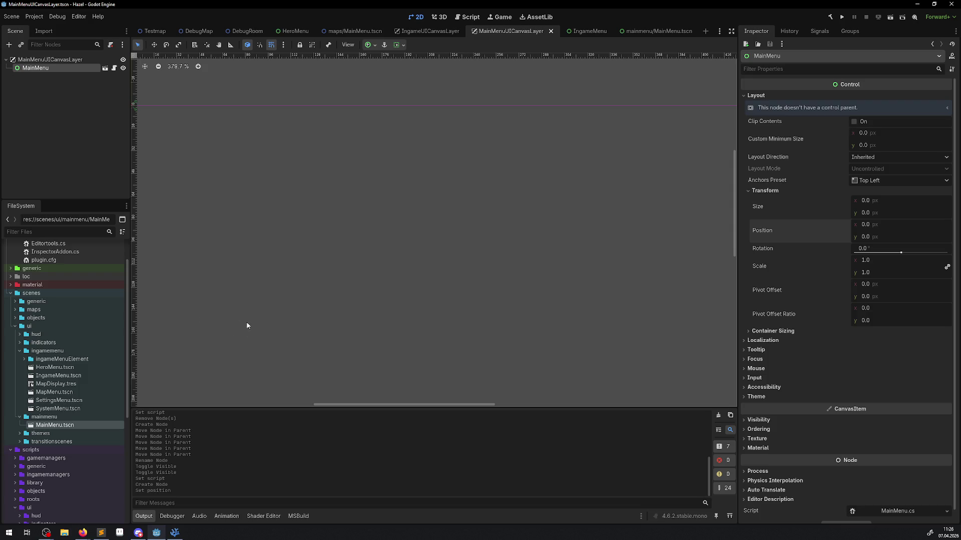
scroll(70, 401, "down", 5)
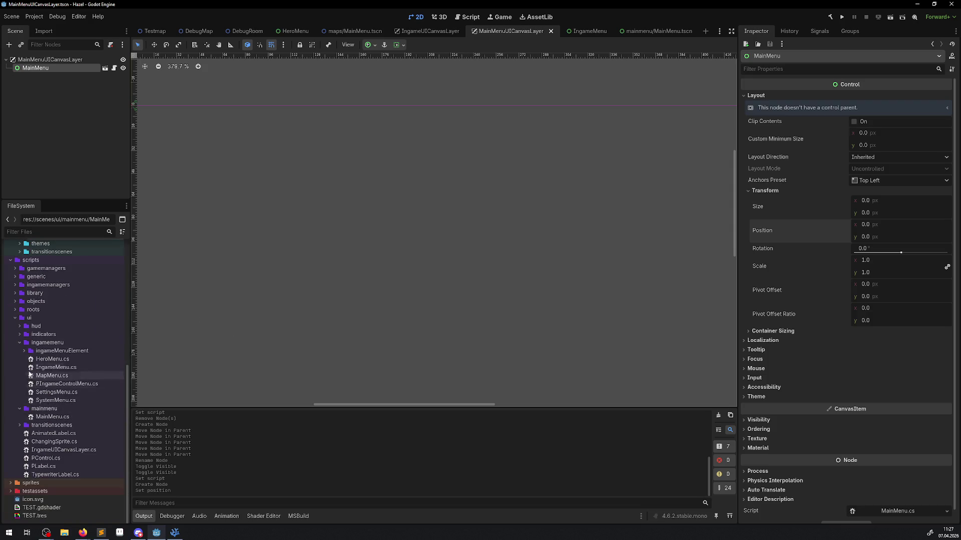
Browse to the scripts/ui/ingamemenu folder and open SystemMenu.cs in VS Code
left_click(23, 351)
left_click(23, 351)
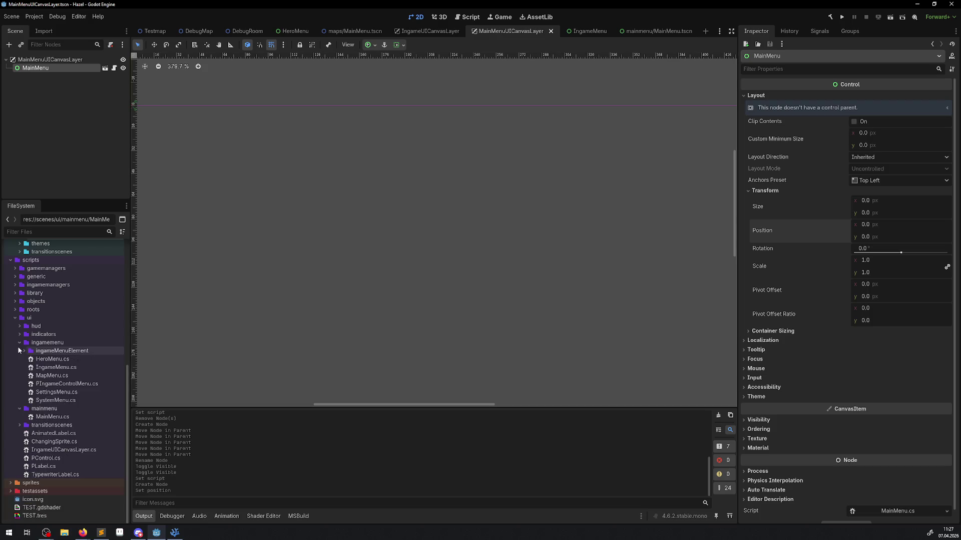
left_click(20, 342)
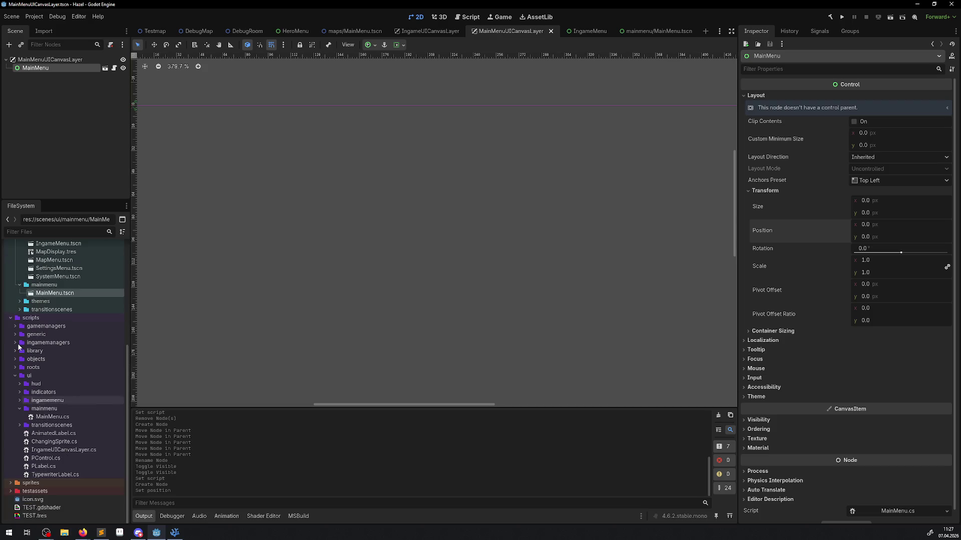
left_click(19, 408)
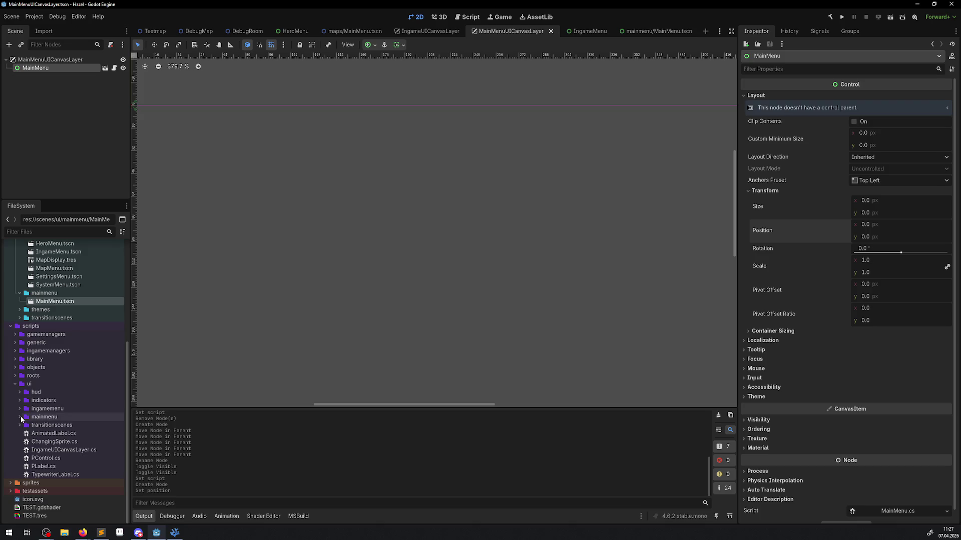
left_click(20, 409)
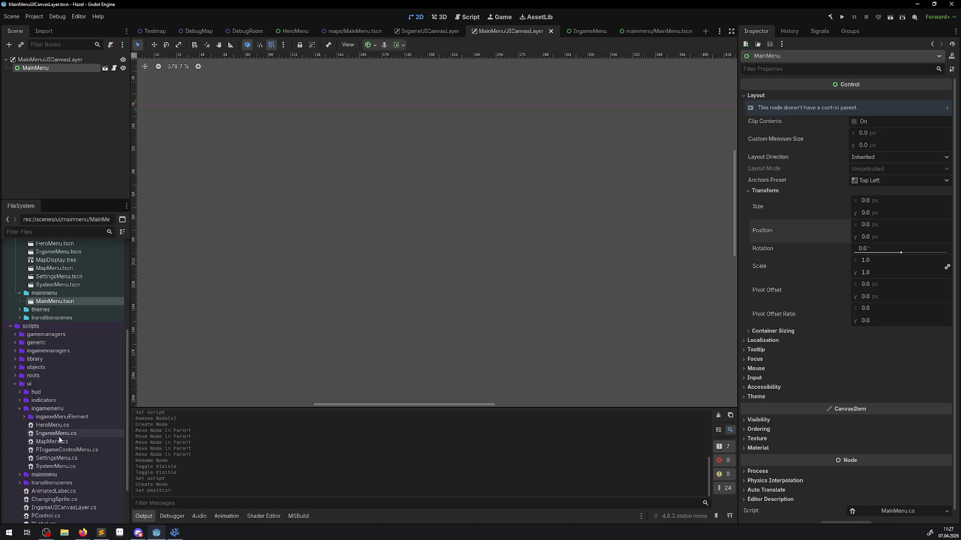
double_click(67, 466)
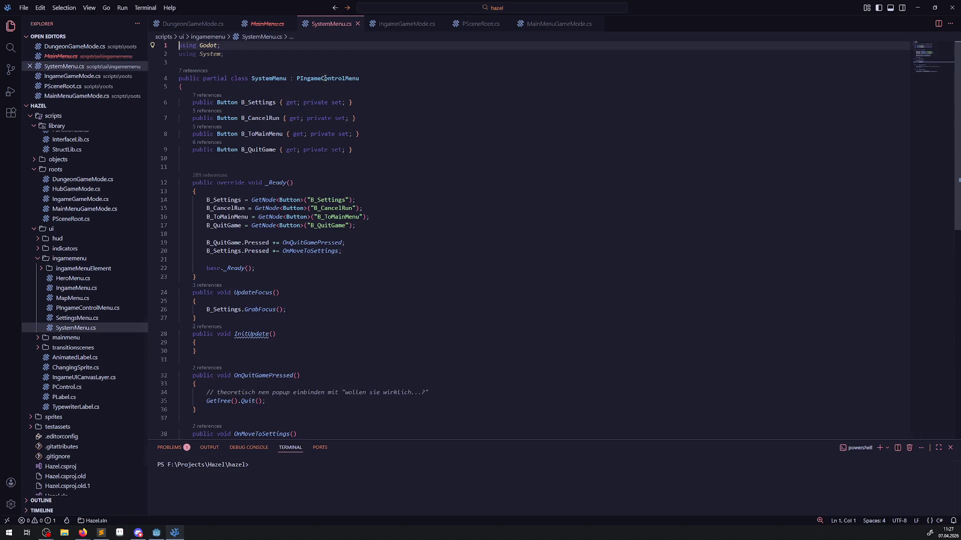
Look up SystemMenu's base class PIngameControlMenu, compare it with SettingsMenu.cs, and end on PIngameControlMenu.cs
double_click(322, 79)
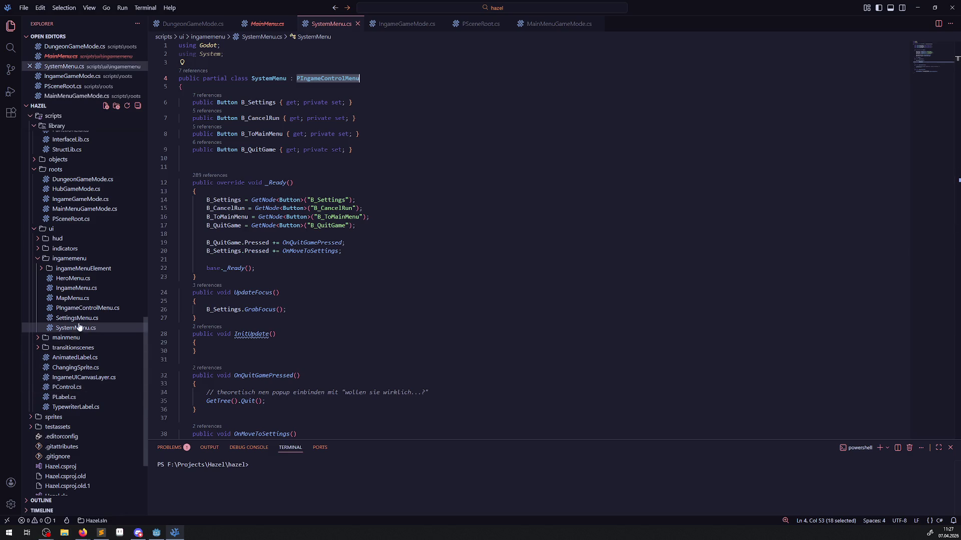
left_click(76, 308)
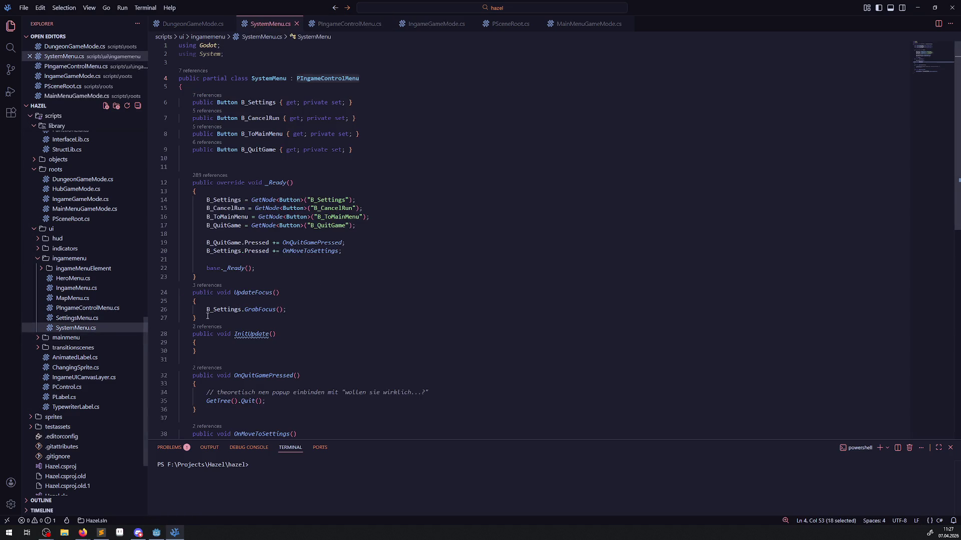
left_click(102, 319)
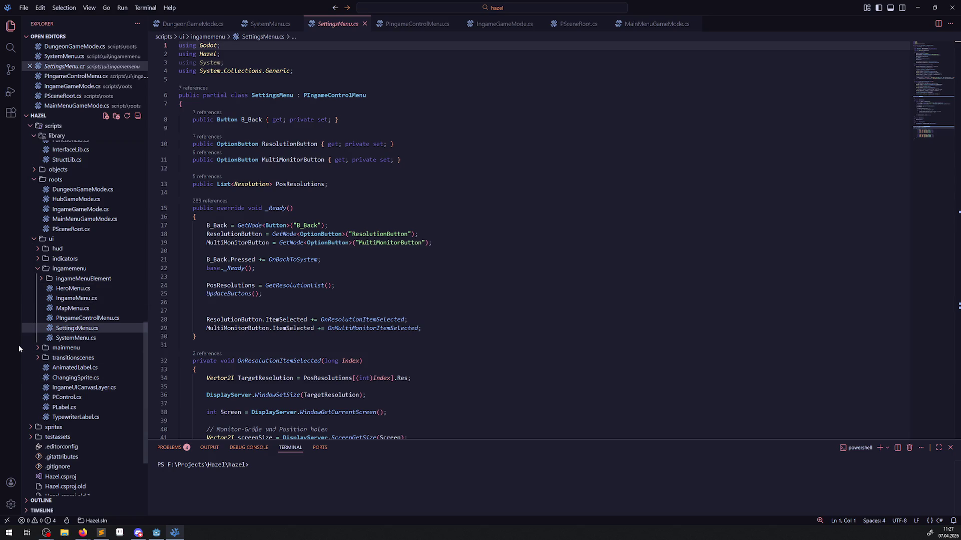
left_click(88, 319)
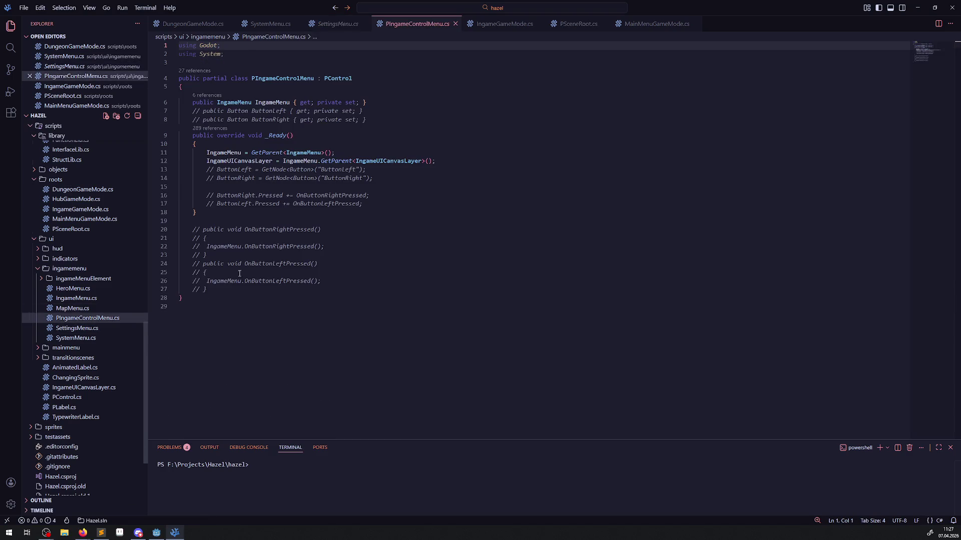
Review the _Ready method body in PIngameControlMenu.cs, then look over SystemMenu.cs again
double_click(357, 145)
mouse_move(357, 146)
left_mouse_down()
mouse_move(353, 153)
mouse_move(451, 161)
left_mouse_up()
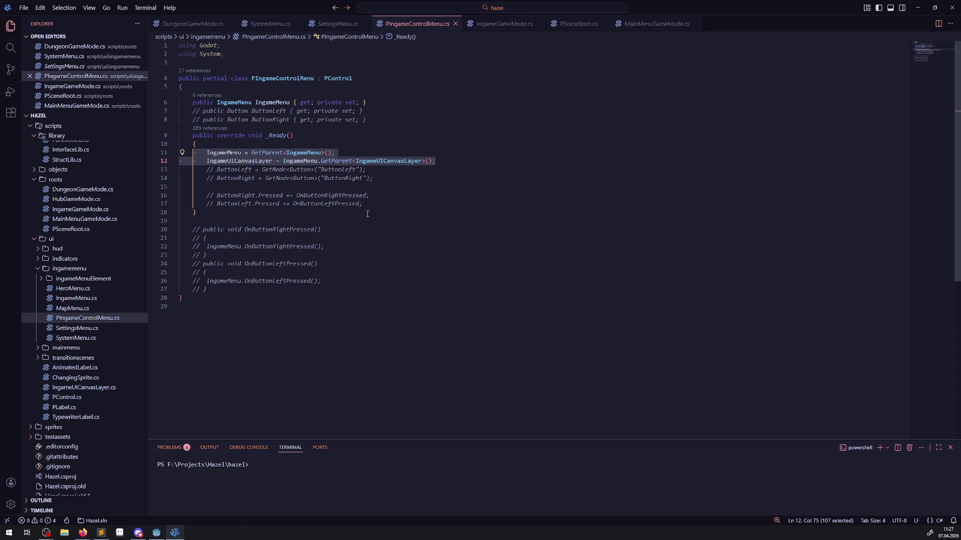
mouse_move(376, 163)
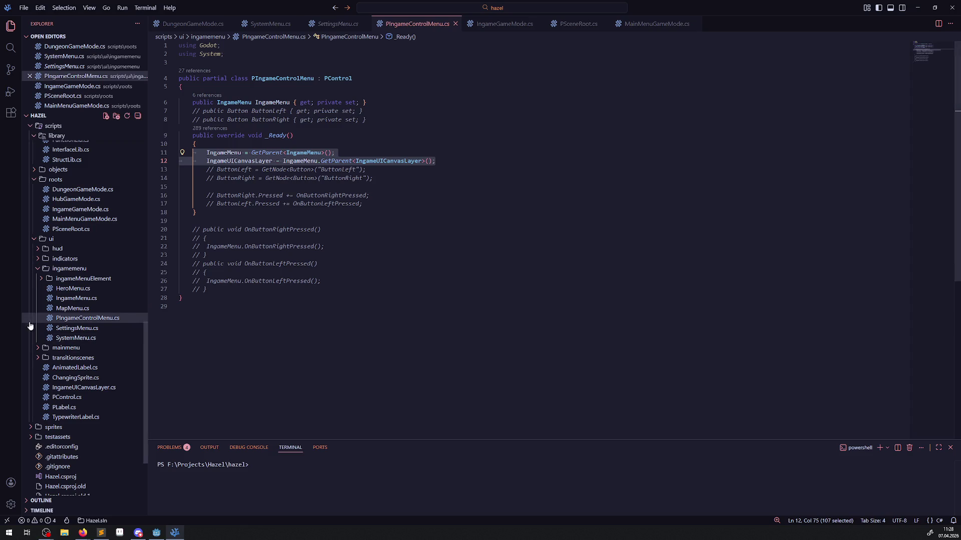
left_click(83, 339)
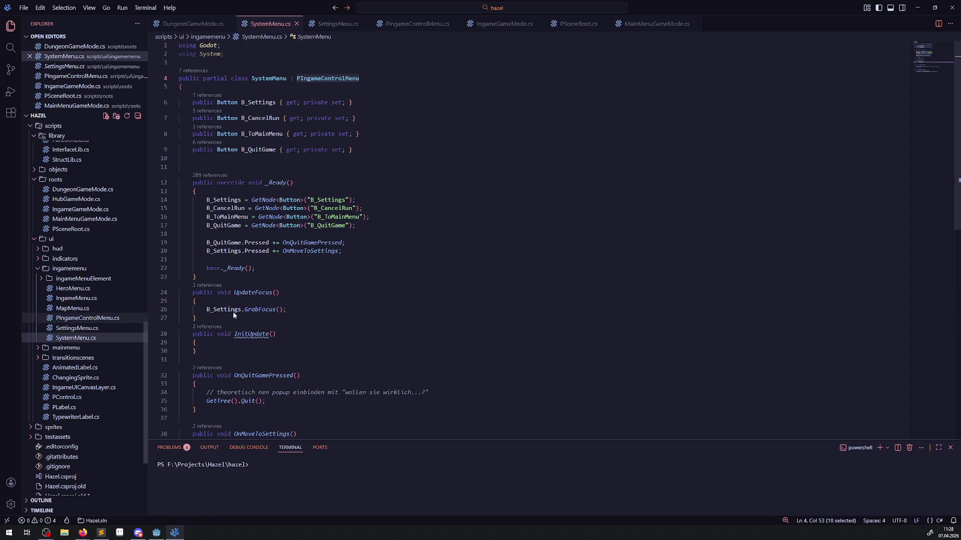
scroll(283, 317, "down", 10)
scroll(284, 318, "up", 8)
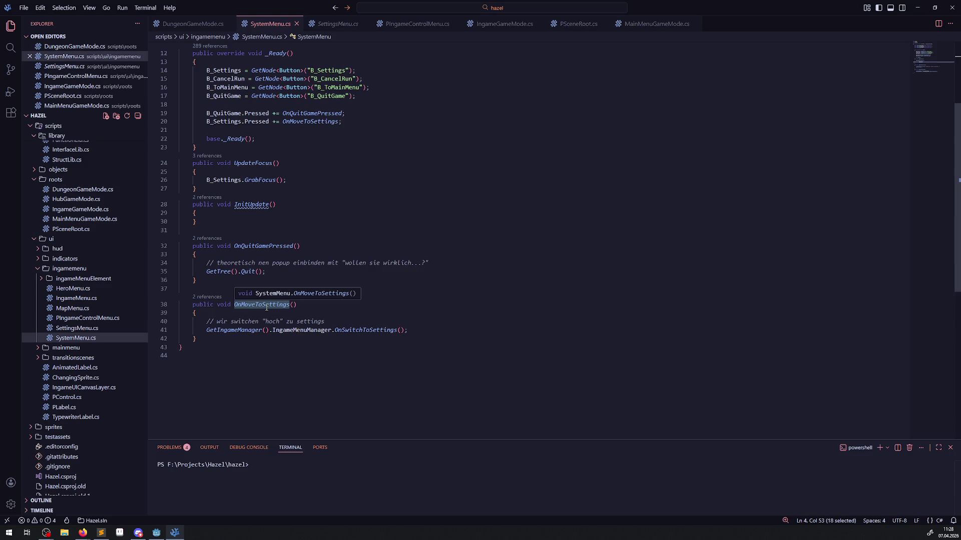
Reopen PIngameControlMenu.cs from the ingamemenu folder, then open PControl.cs from scripts/ui
left_click(37, 269)
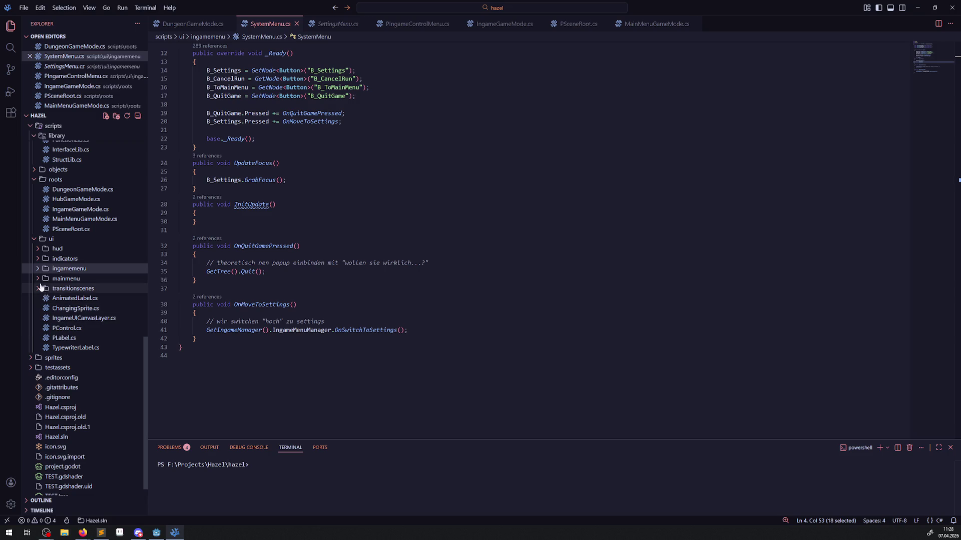
left_click(39, 269)
left_click(82, 319)
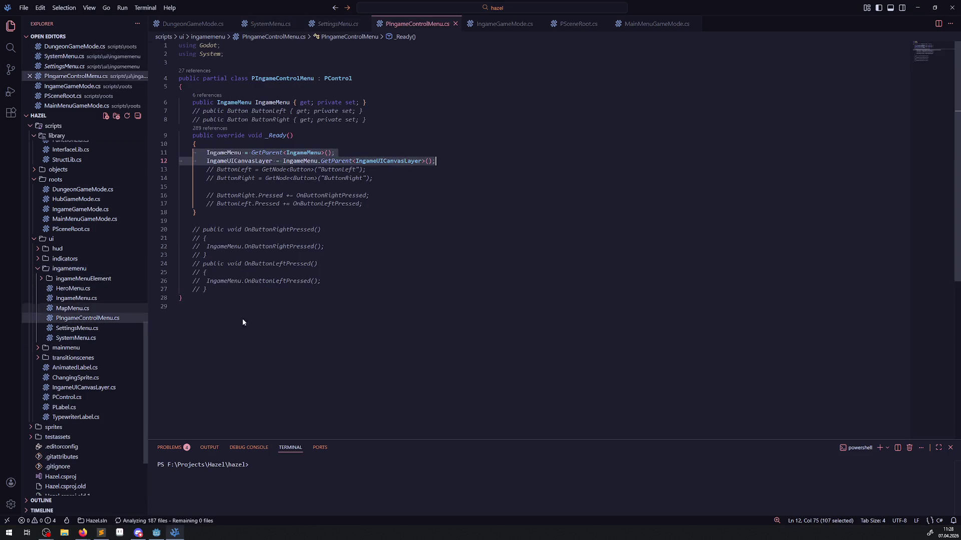
mouse_move(337, 75)
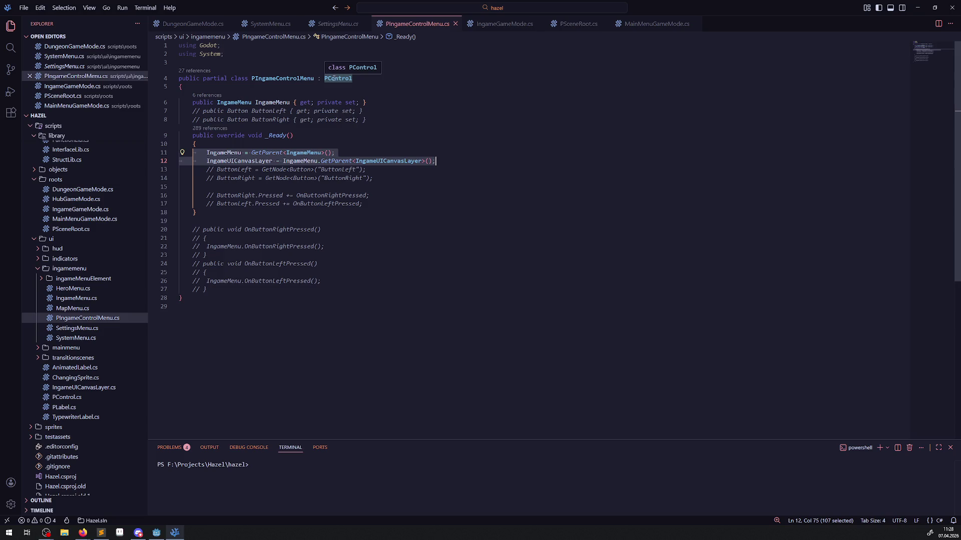
left_click(66, 398)
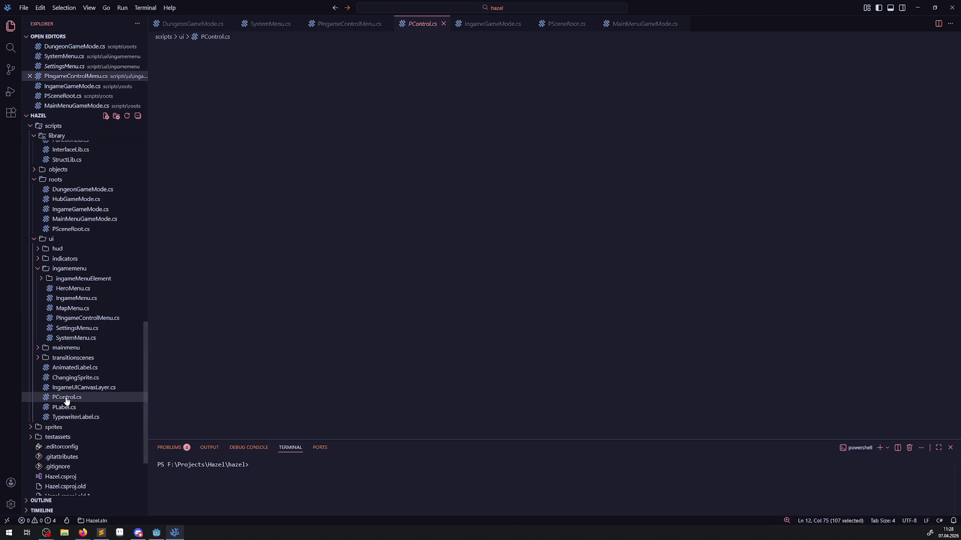
Highlight every IngameUICanvasLayer occurrence in PControl.cs, then return to Godot's IngameUICanvasLayer scene
mouse_move(359, 331)
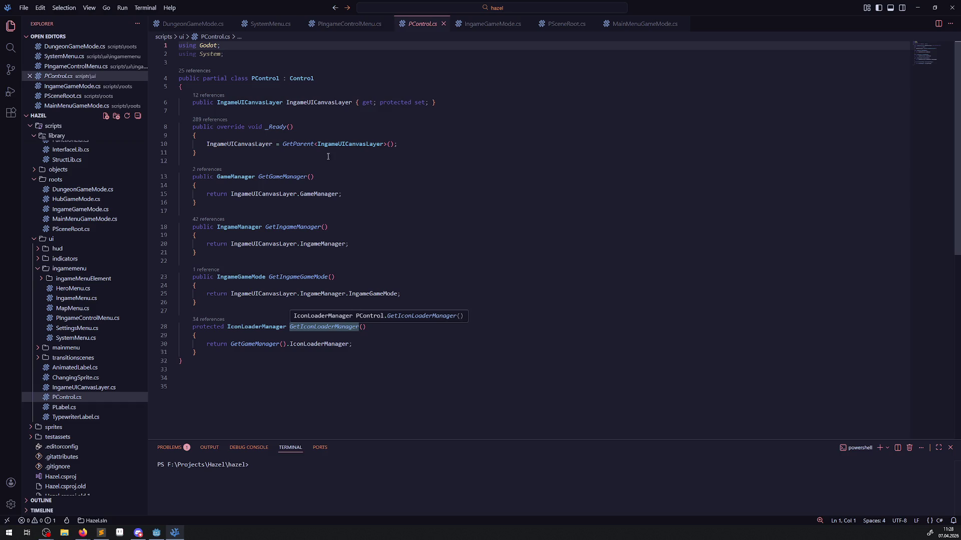
double_click(311, 103)
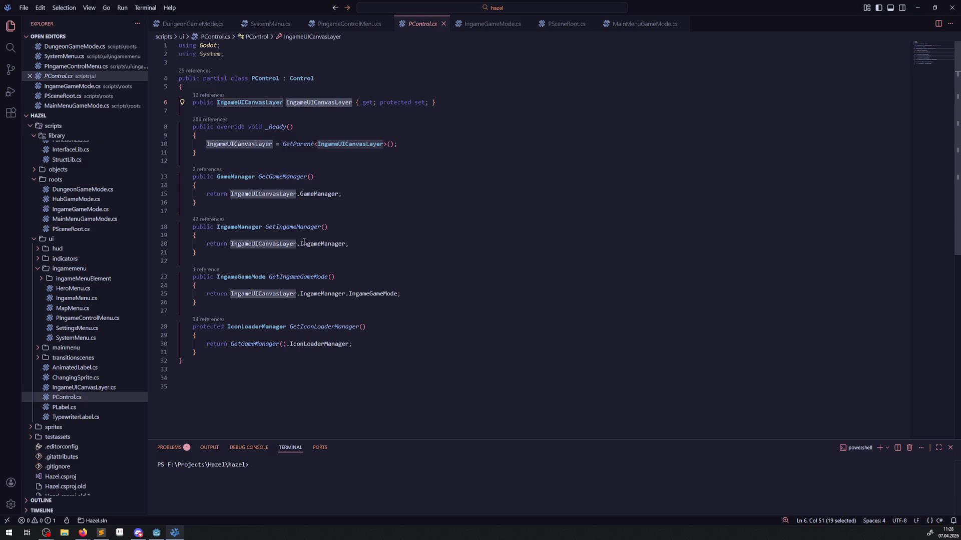
left_click(156, 533)
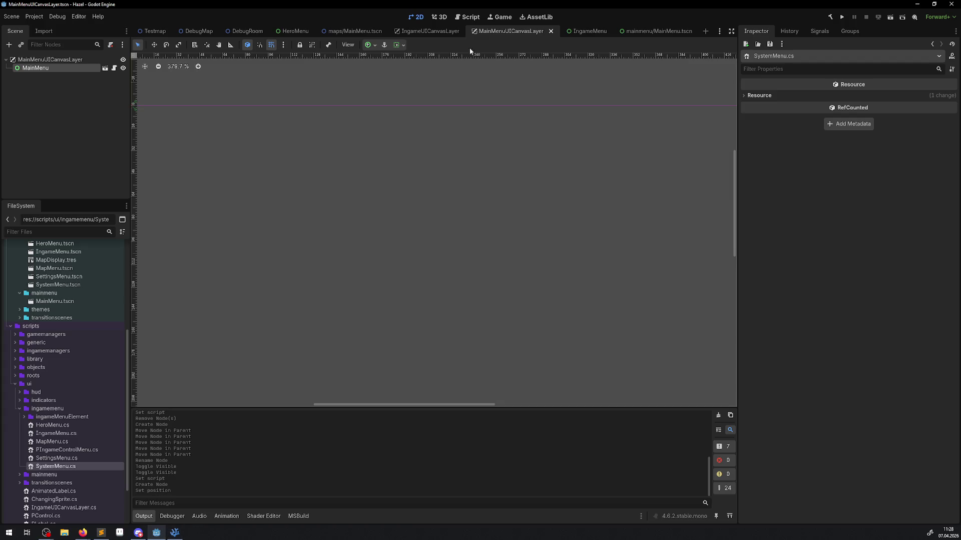
left_click(427, 32)
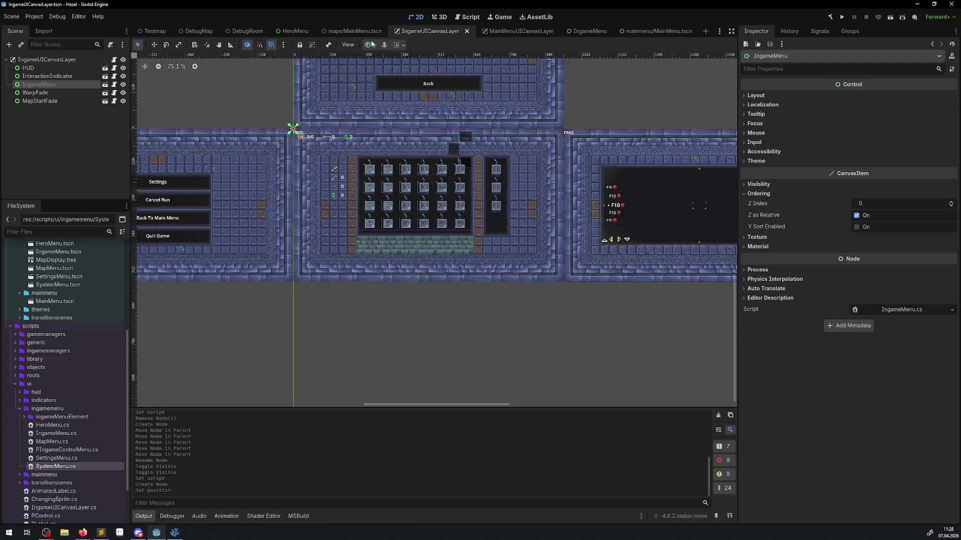
Open the IngameUICanvasLayer root's script in the code editor, then return to the MainMenuUICanvasLayer scene
left_click(114, 61)
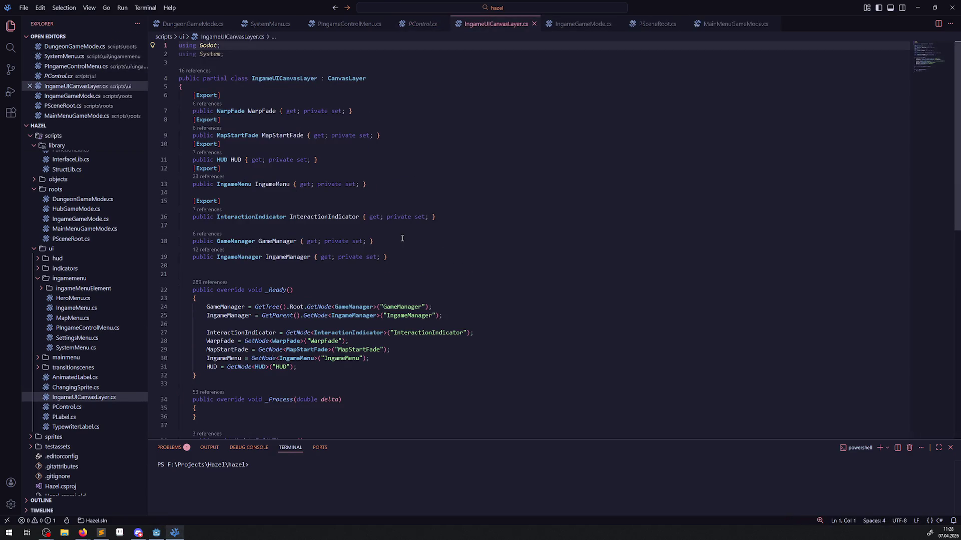
left_click(156, 532)
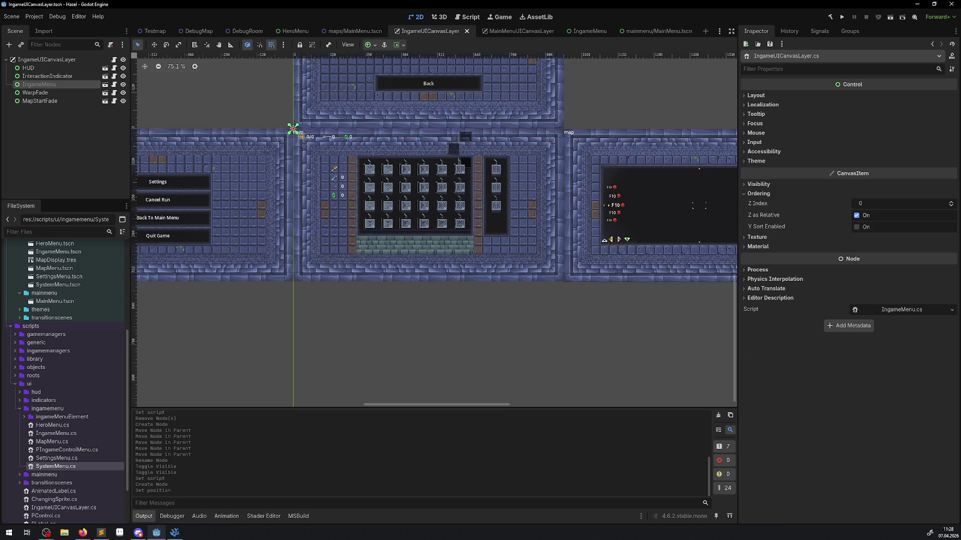
left_click(534, 31)
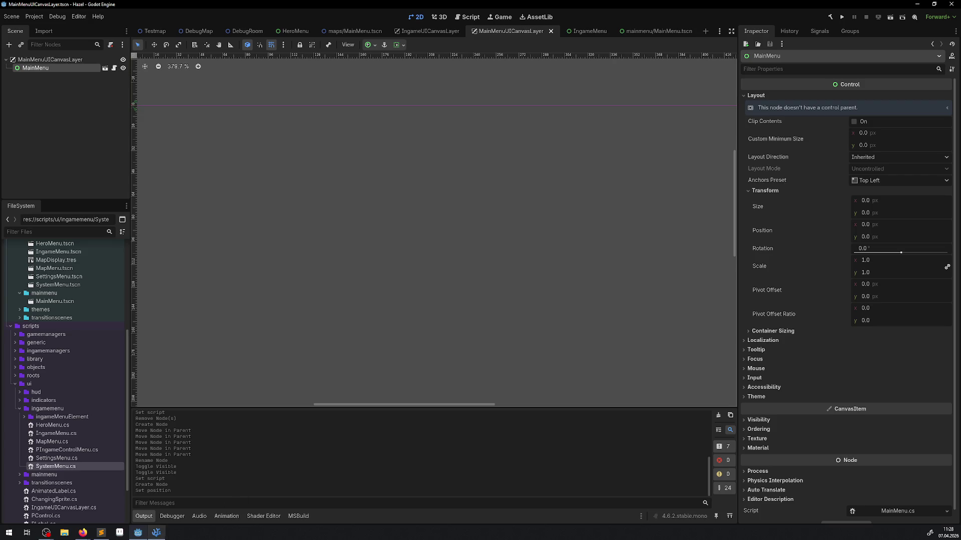
left_click(155, 534)
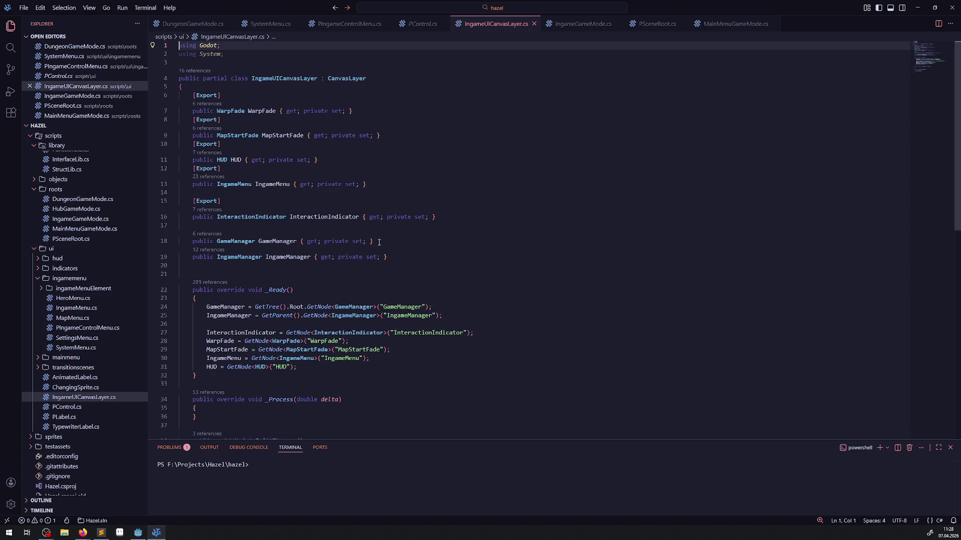
left_click(141, 533)
Find and select IngameUICanvasLayer.cs among the ui scripts in the FileSystem dock
scroll(97, 407, "up", 5)
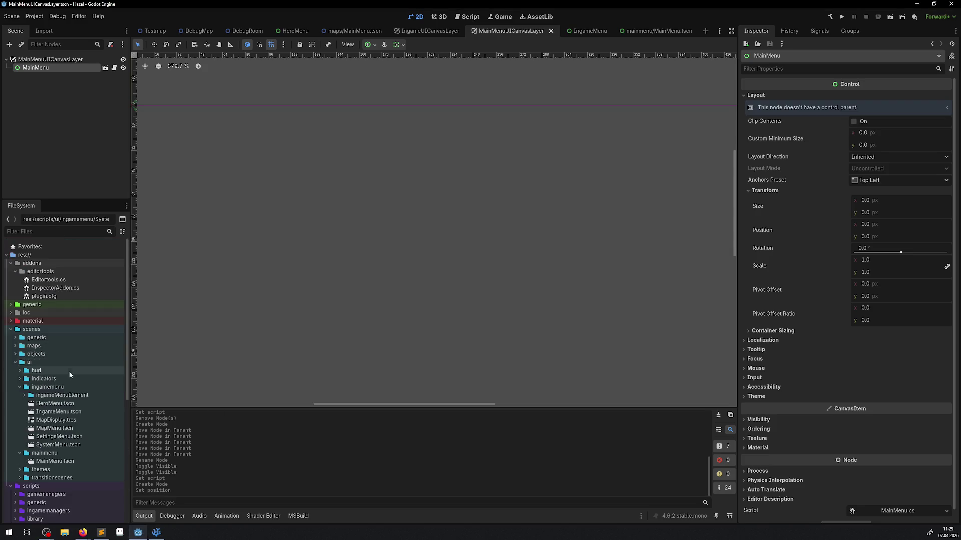
scroll(69, 370, "down", 4)
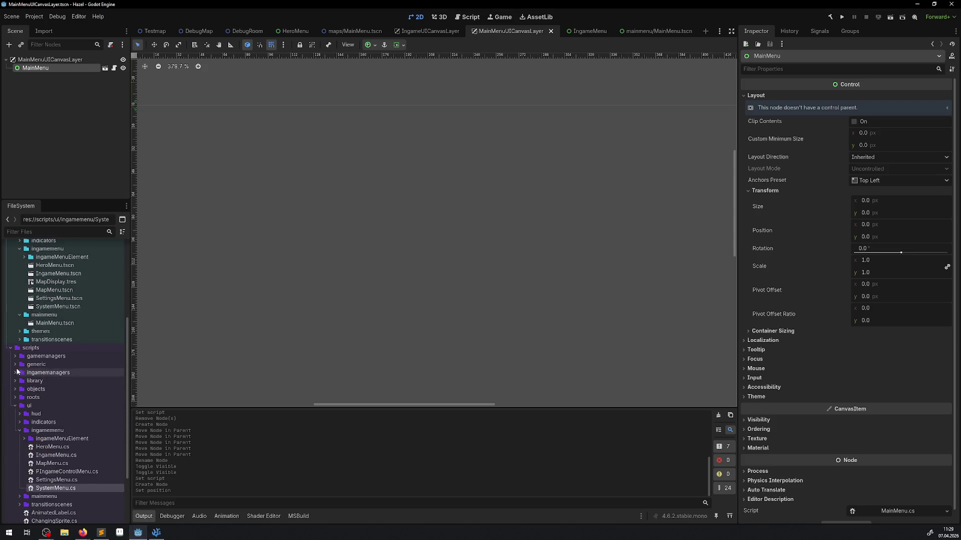
left_click(15, 366)
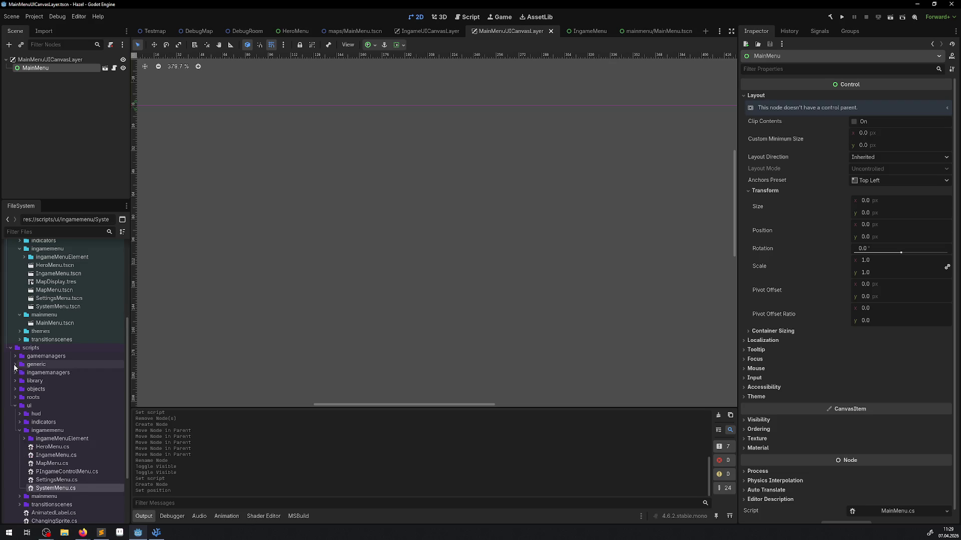
left_click(15, 365)
scroll(75, 431, "down", 2)
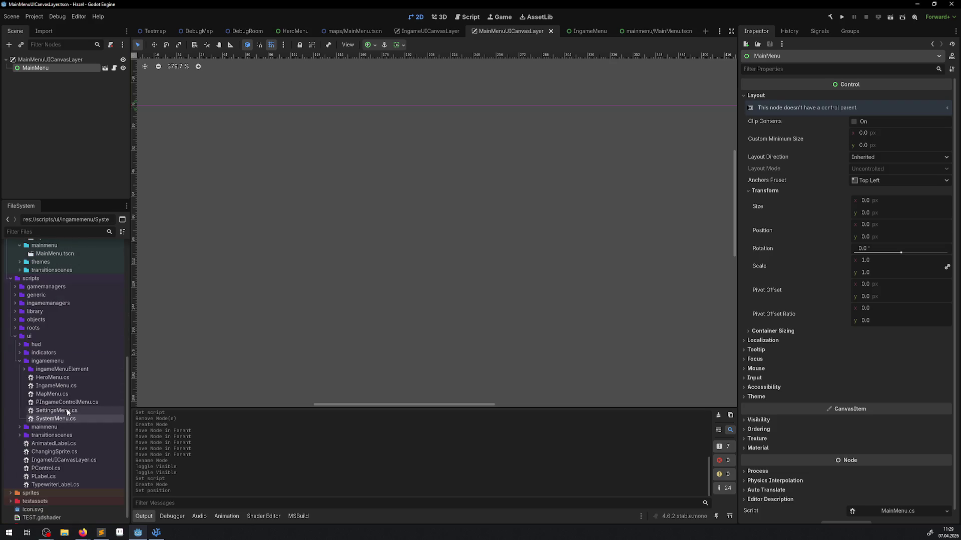
left_click(65, 461)
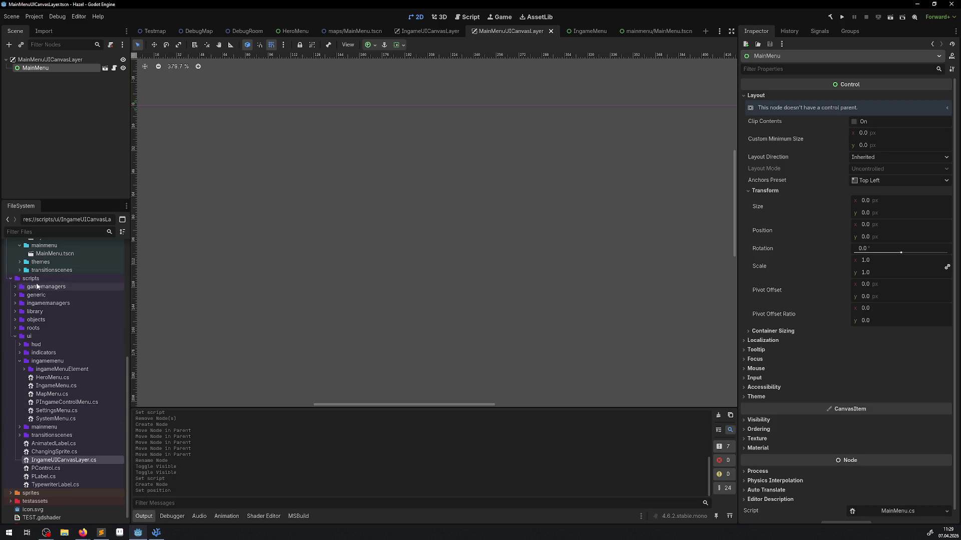
right_click(71, 461)
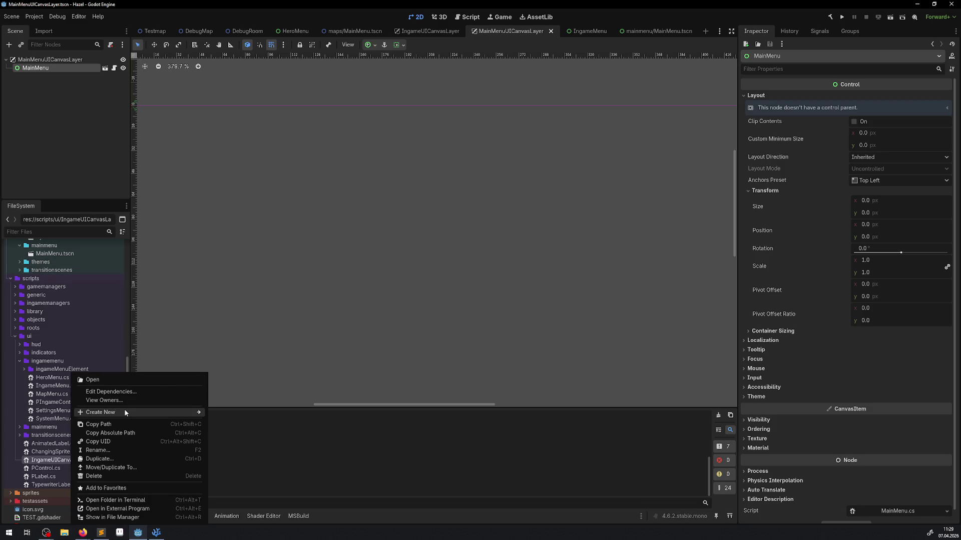
Open IngameUICanvasLayer.cs in VS Code to check its CanvasLayer base class
left_click(111, 508)
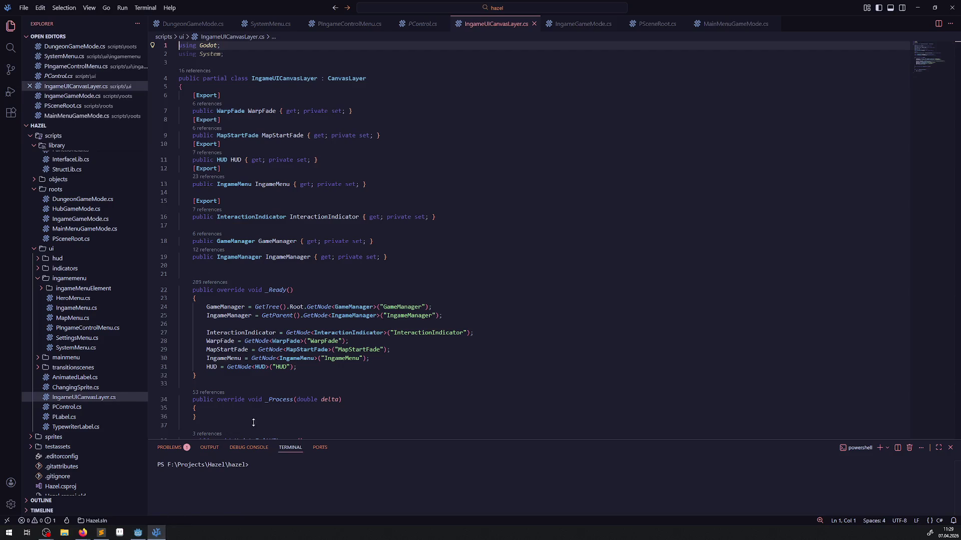
double_click(335, 79)
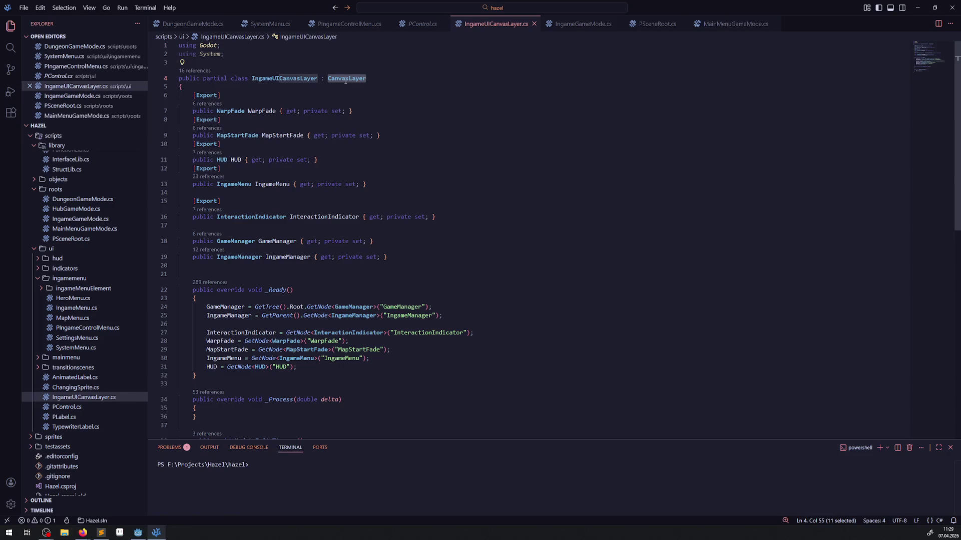
left_click(137, 532)
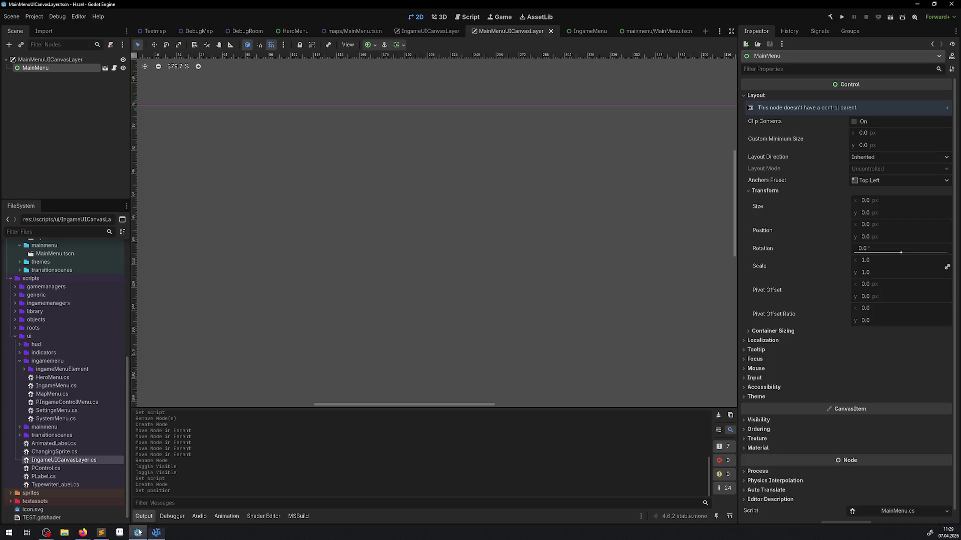
Start a new script in scripts/ui that inherits CanvasLayer and is named PCanvasLayer.cs
right_click(67, 461)
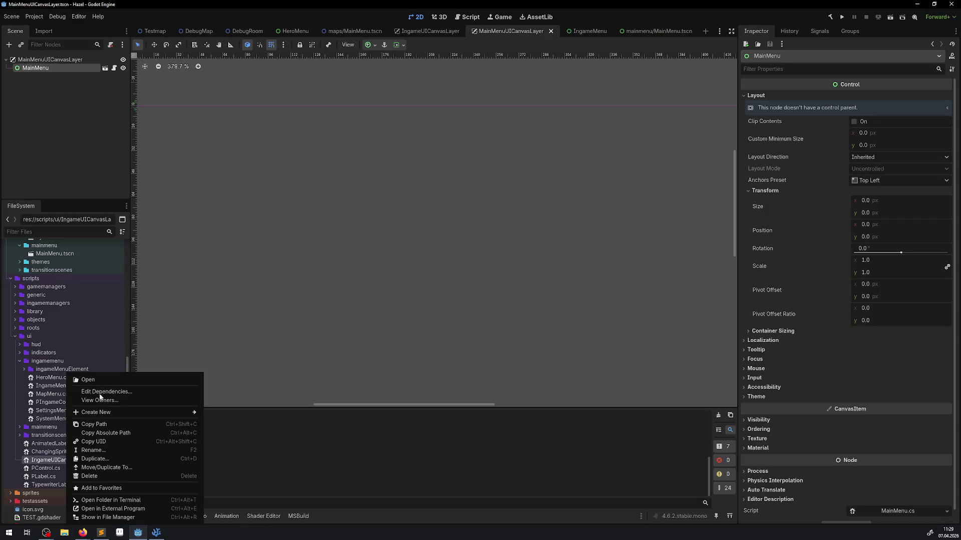
mouse_move(116, 415)
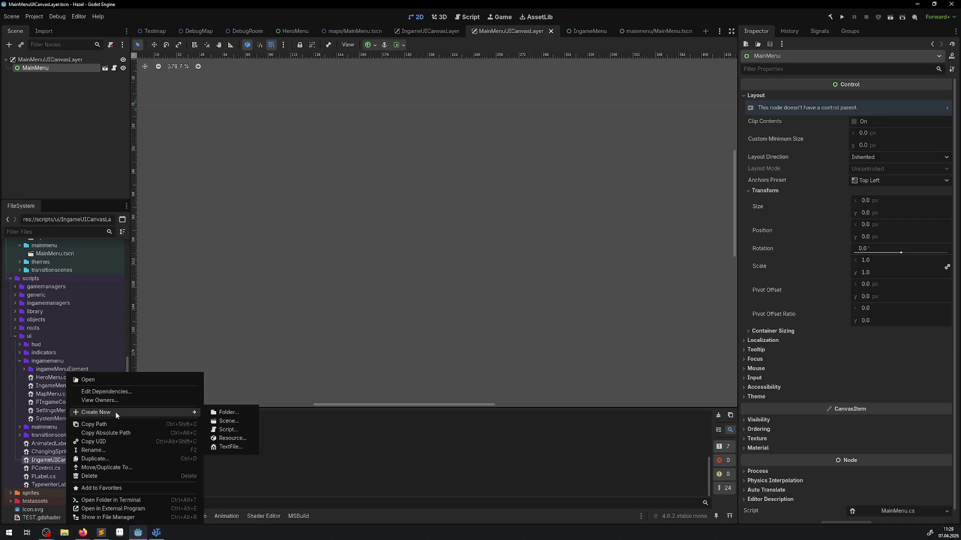
left_click(233, 429)
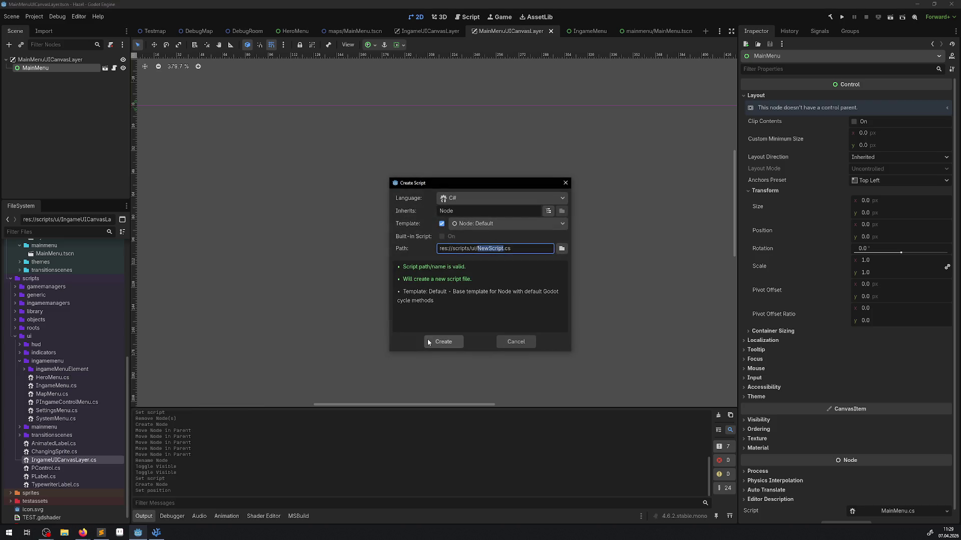
left_click(565, 224)
left_click(554, 213)
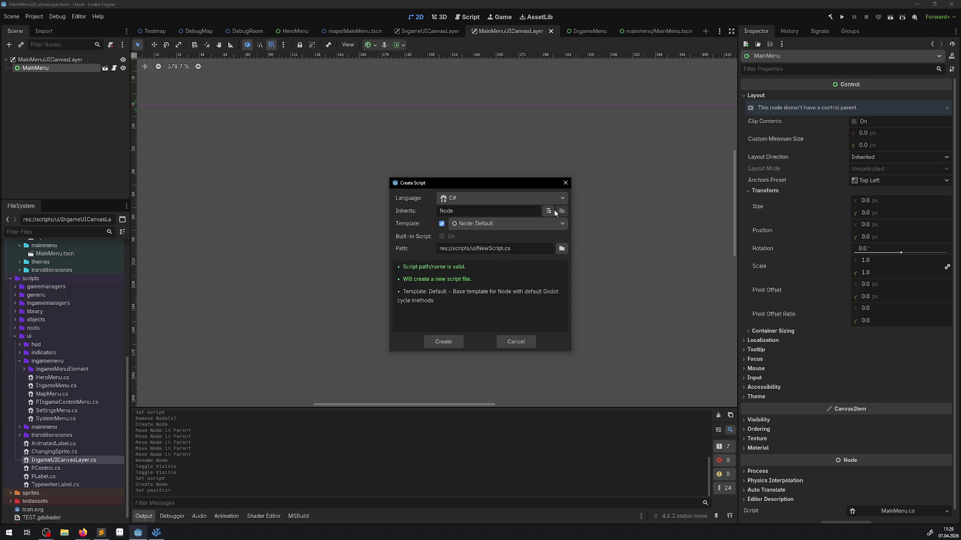
left_click(554, 210)
type("CanvasLayer")
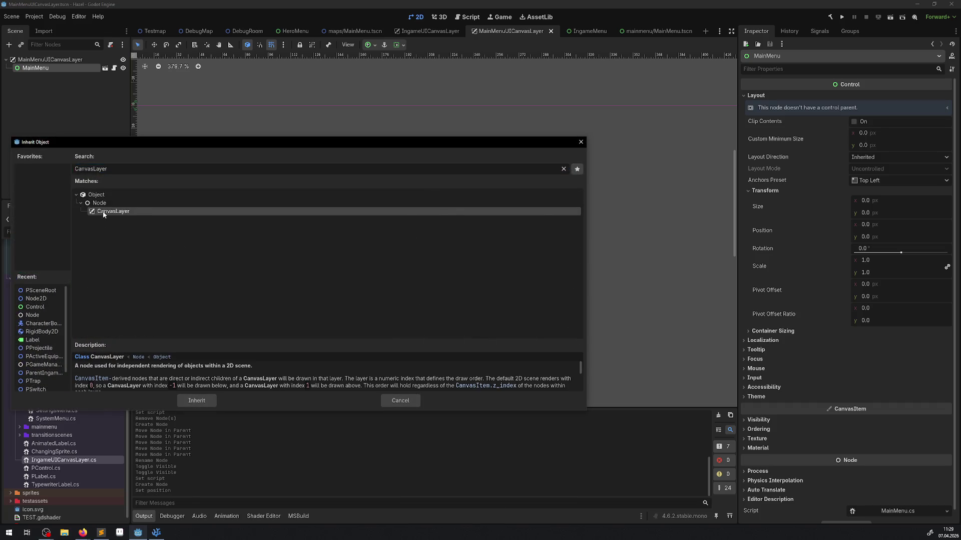
double_click(103, 214)
double_click(485, 249)
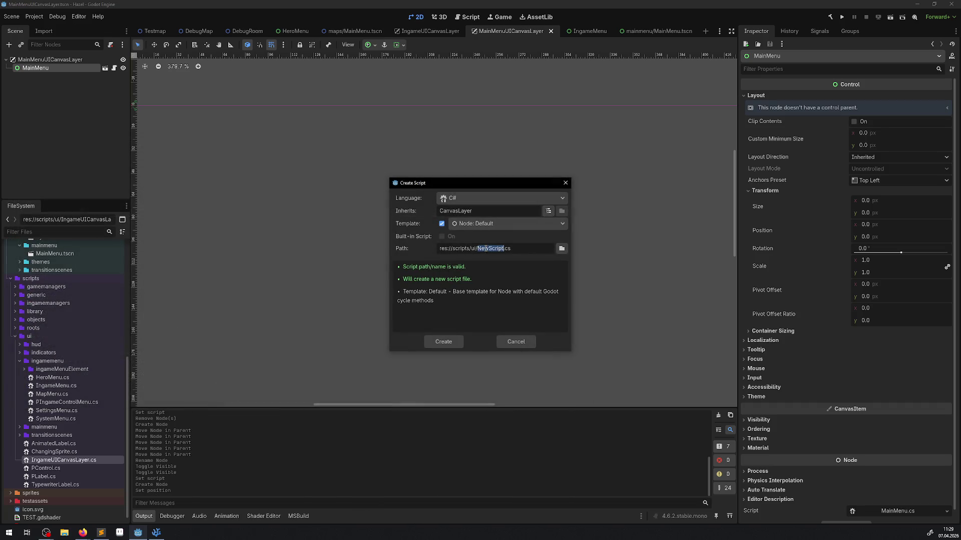
type("PCanvasLayer")
Create PCanvasLayer.cs with the default template and return to the Godot editor
left_click(437, 342)
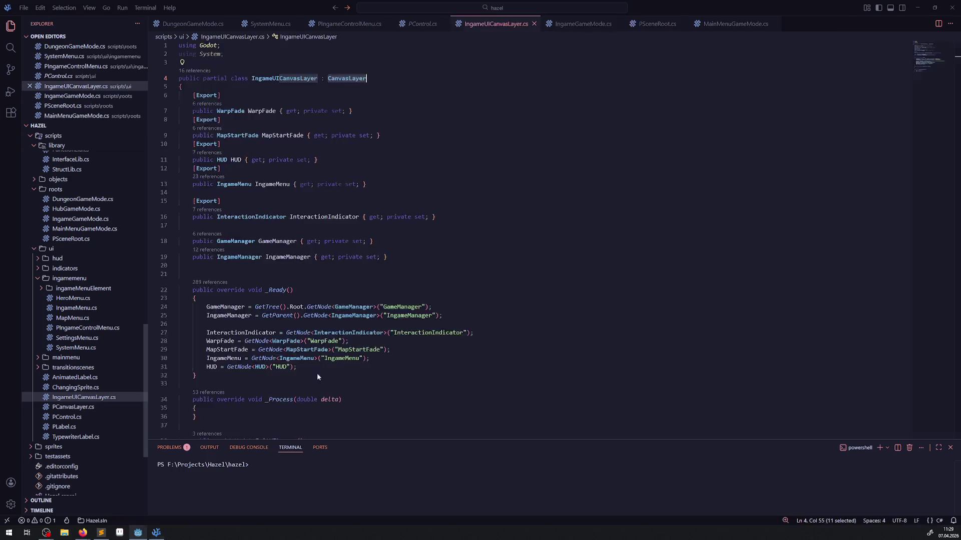
left_click(139, 532)
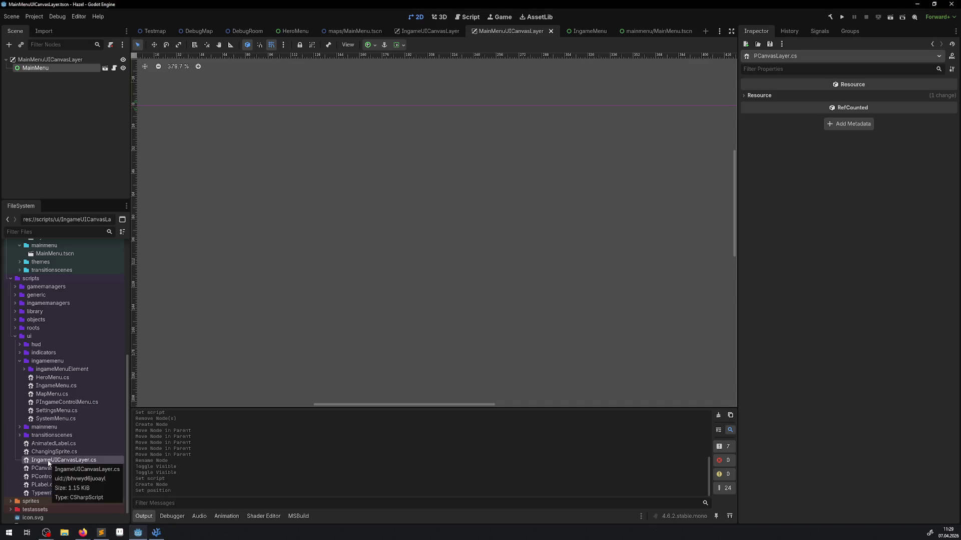
Move IngameUICanvasLayer.cs into the ingamemenu scripts folder
left_click_drag(55, 464, 48, 361)
left_click(457, 279)
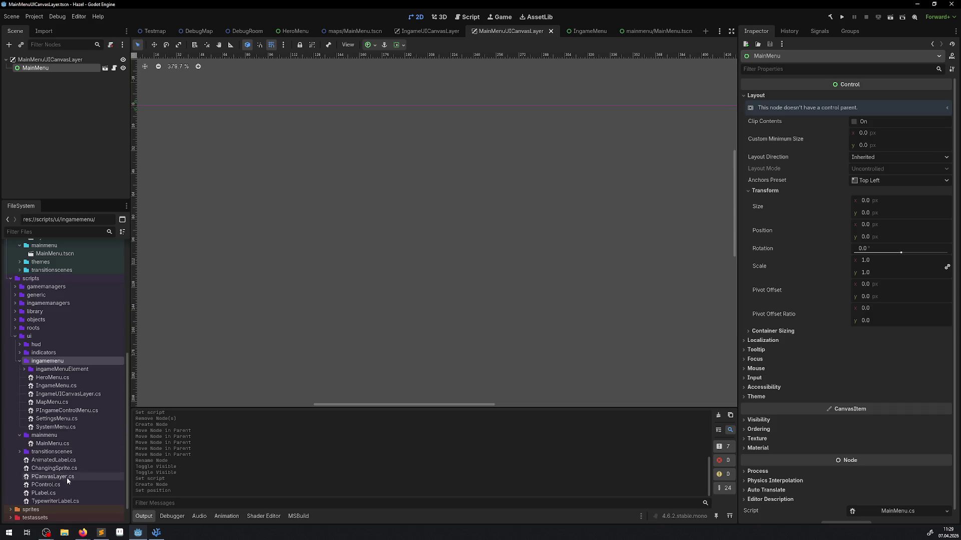
scroll(67, 476, "down", 1)
Create MainMenuUICanvasLayer.cs inheriting CanvasLayer in the scripts/ui/mainmenu folder
double_click(50, 411)
right_click(51, 410)
mouse_move(90, 392)
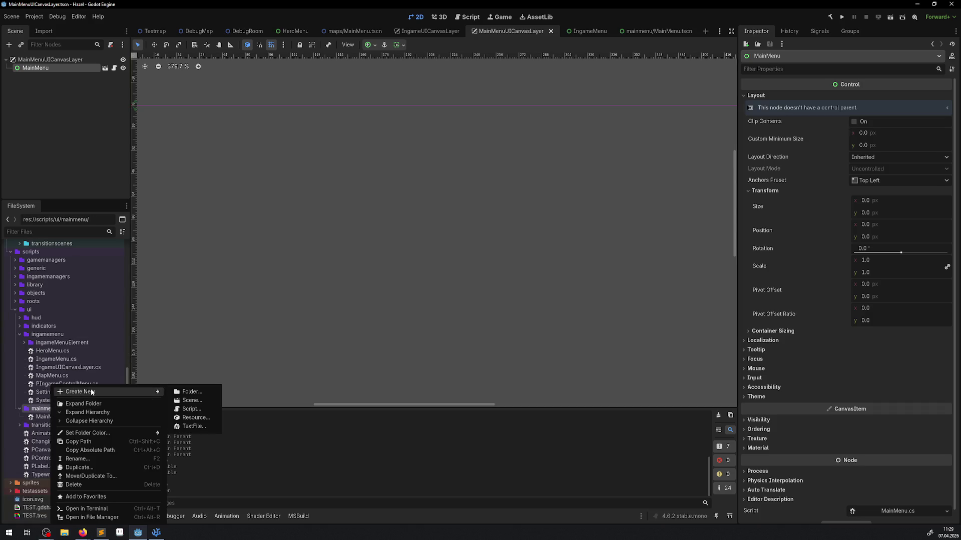
left_click(199, 410)
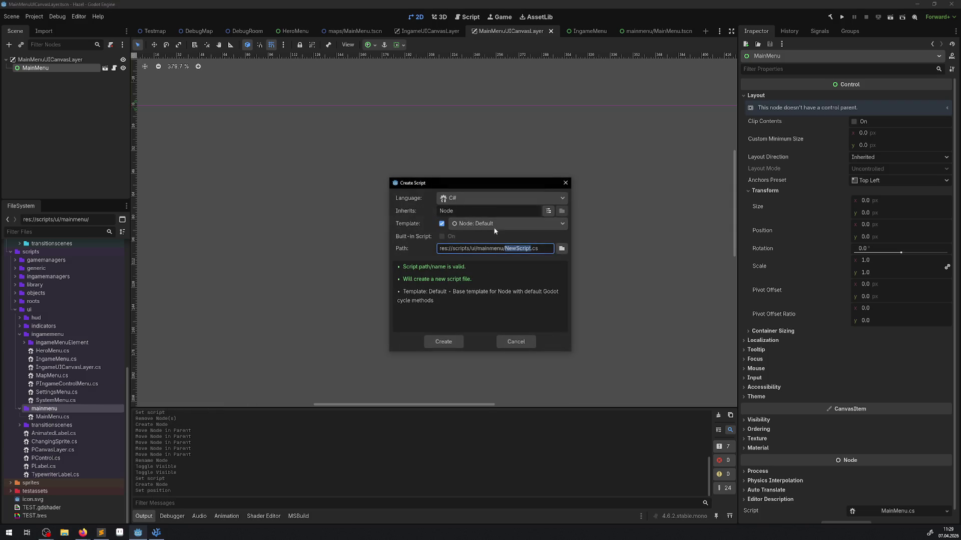
left_click(550, 211)
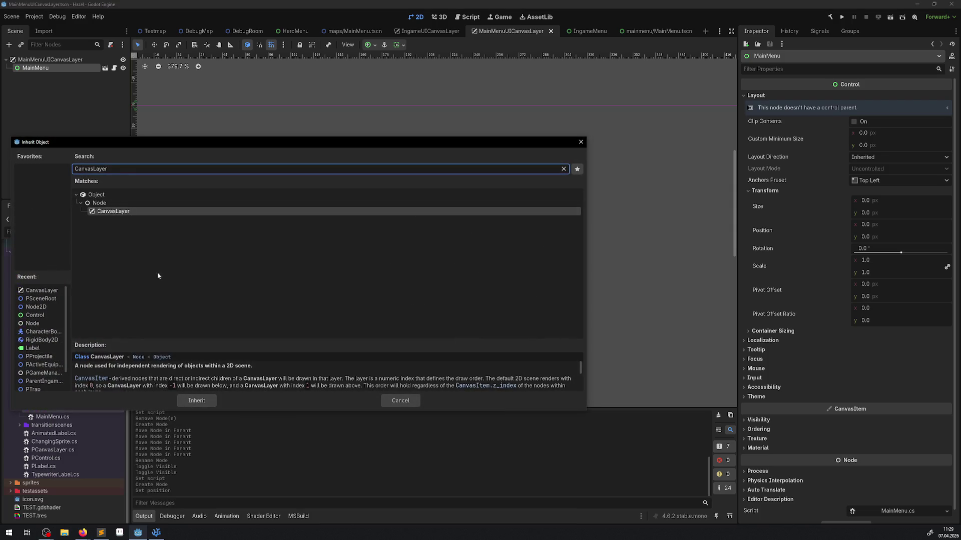
double_click(113, 213)
double_click(508, 249)
type("enuCanvasLayer")
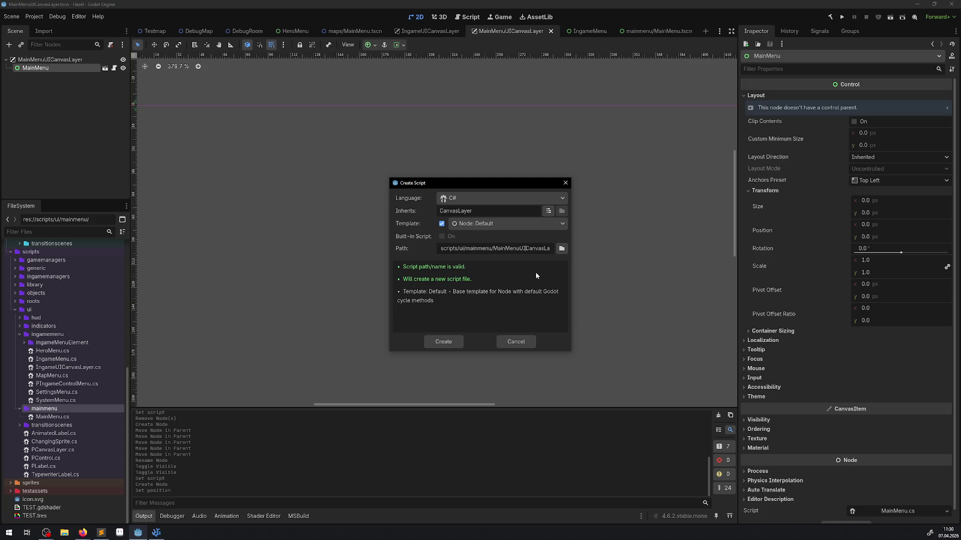
left_click(457, 340)
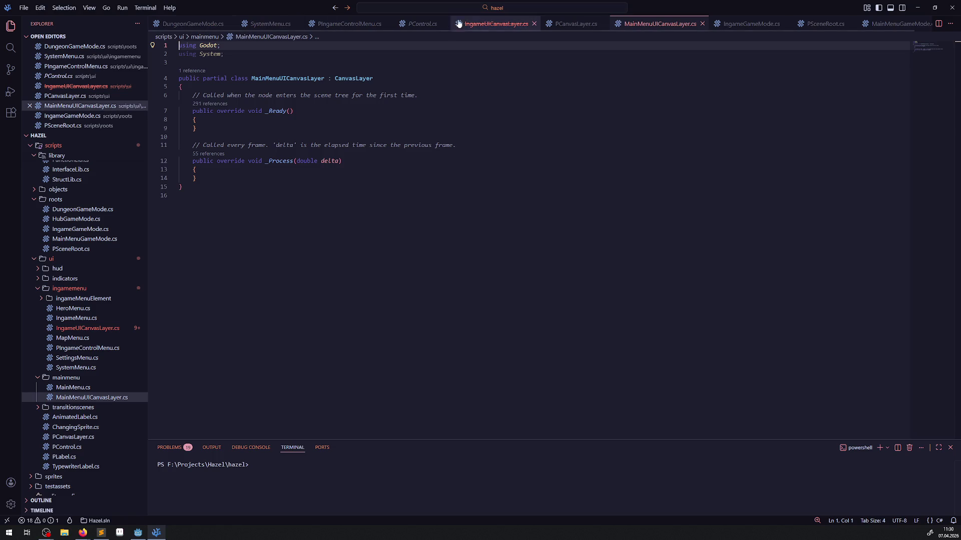
Replace the stale deleted IngameUICanvasLayer.cs tab with the project copy from scripts/ui/ingamemenu
left_click(510, 24)
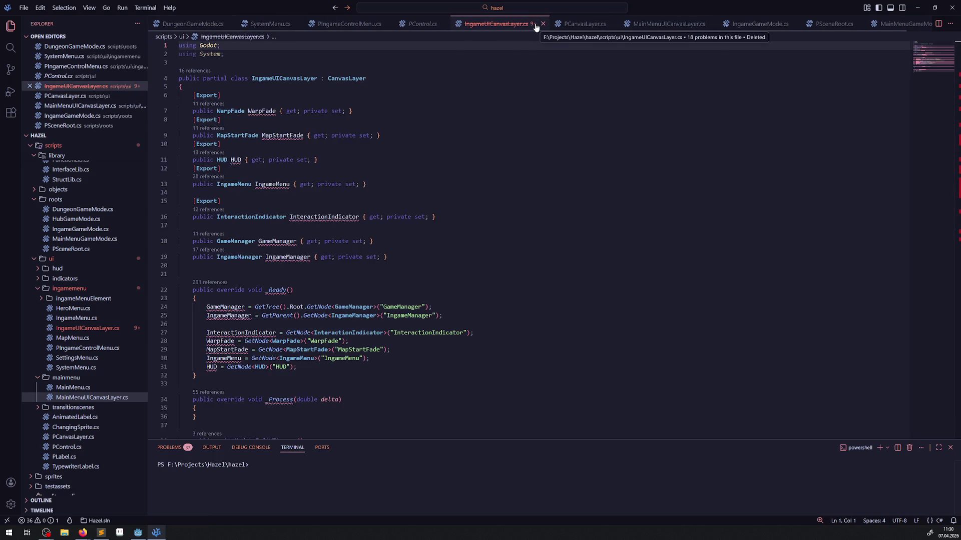
left_click(543, 24)
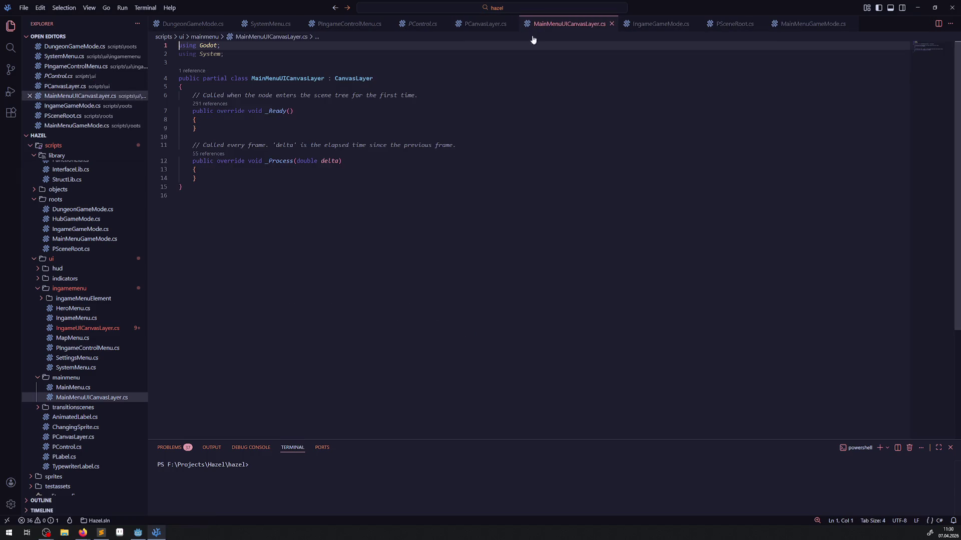
left_click(80, 330)
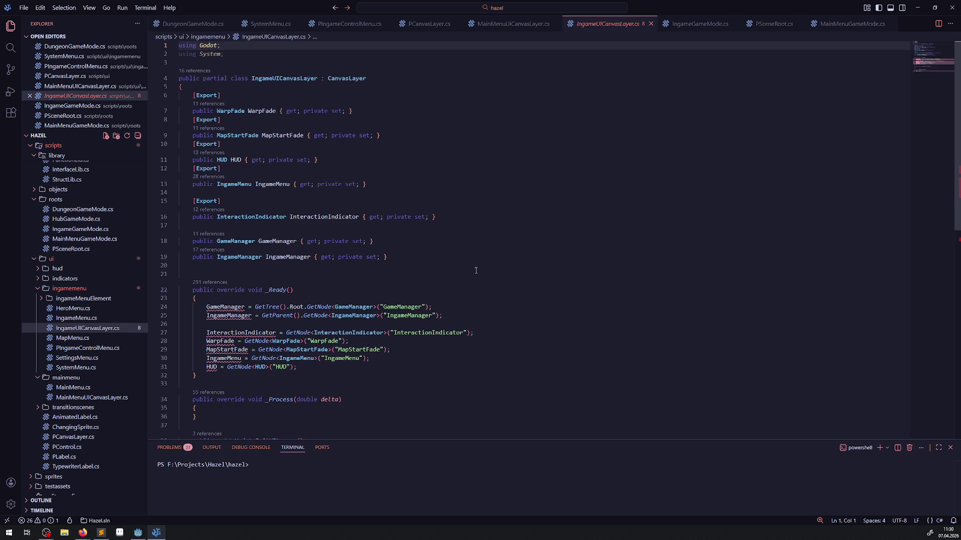
Check PControl.cs for its uses of IngameUICanvasLayer, then return to that script
mouse_move(224, 309)
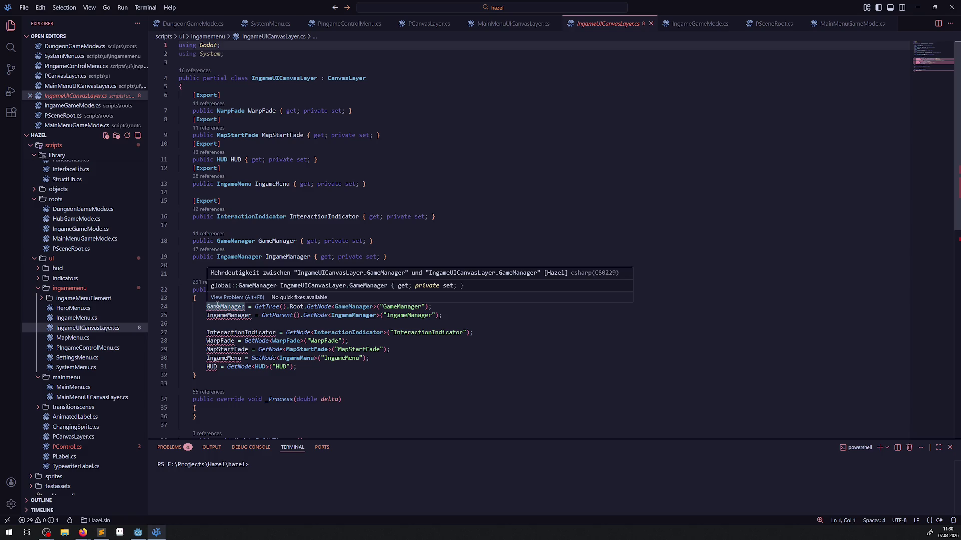
left_click(82, 446)
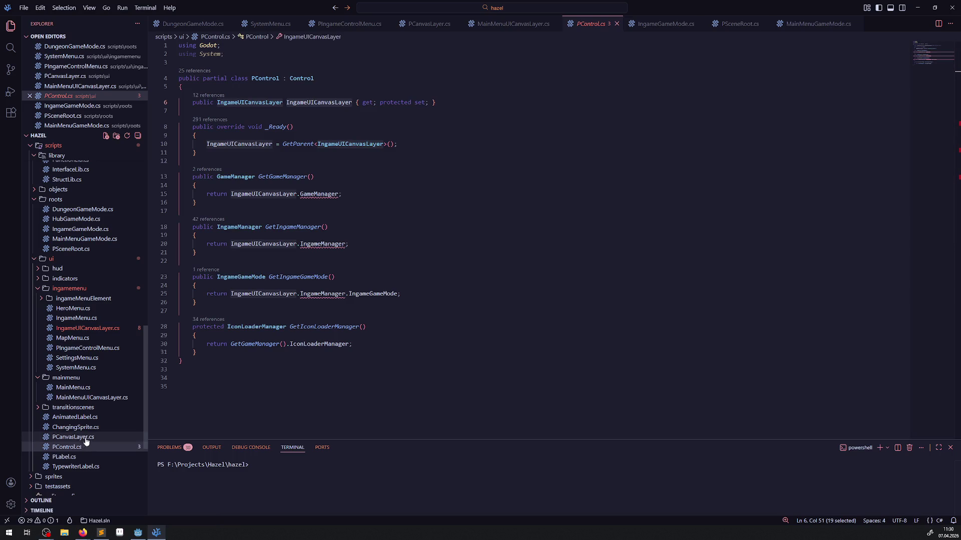
double_click(261, 194)
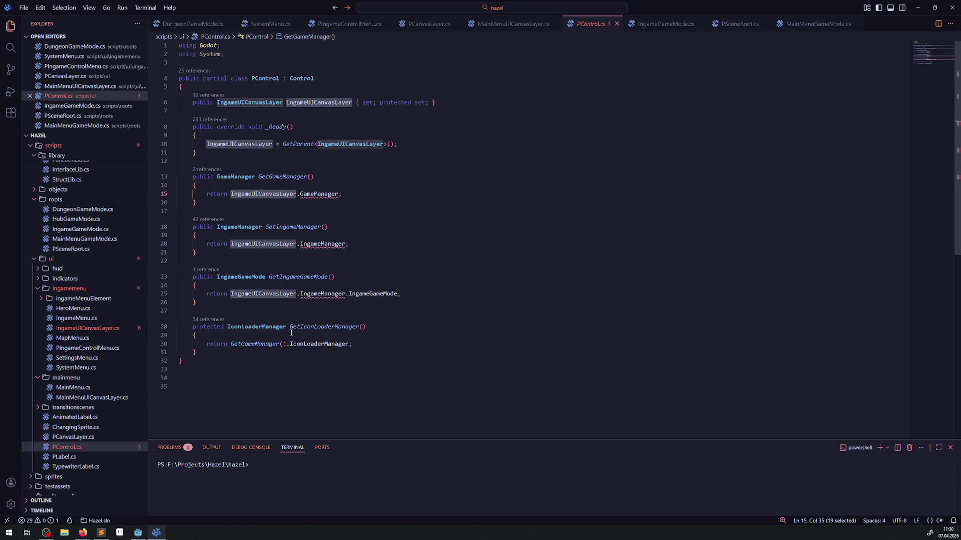
left_click(105, 329)
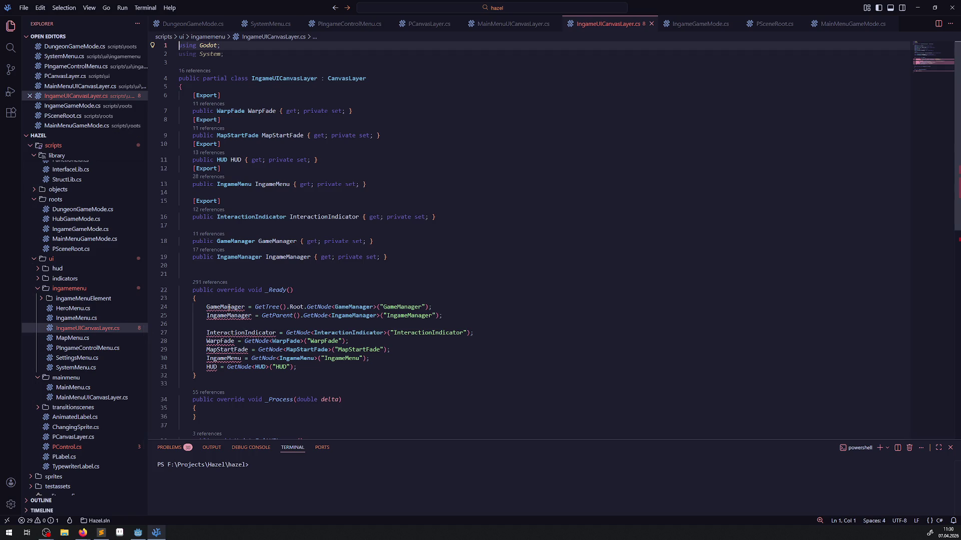
mouse_move(229, 307)
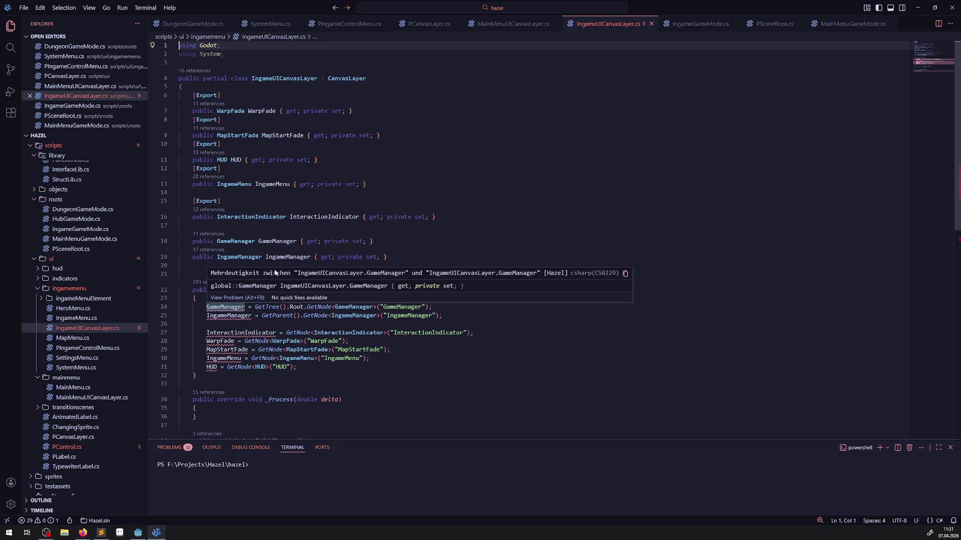
mouse_move(280, 241)
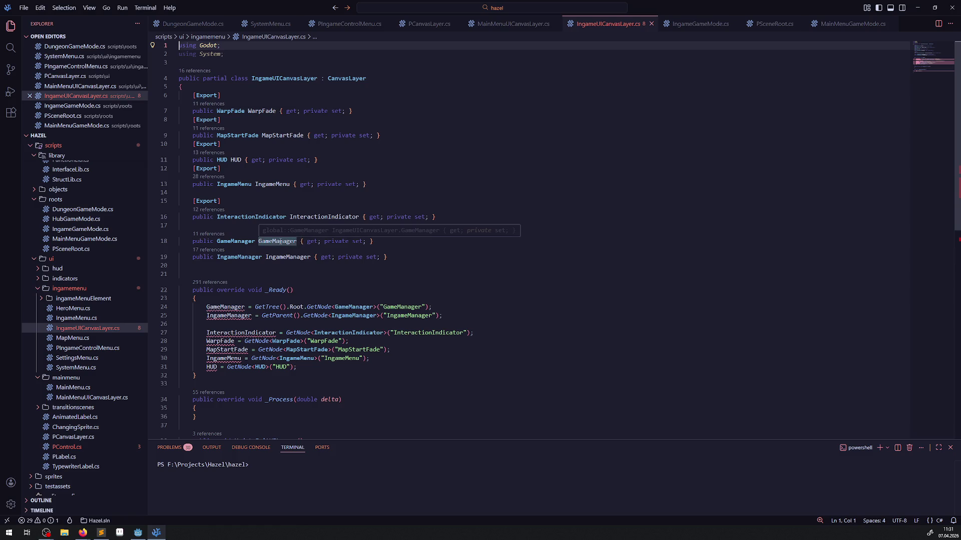
left_click(231, 47)
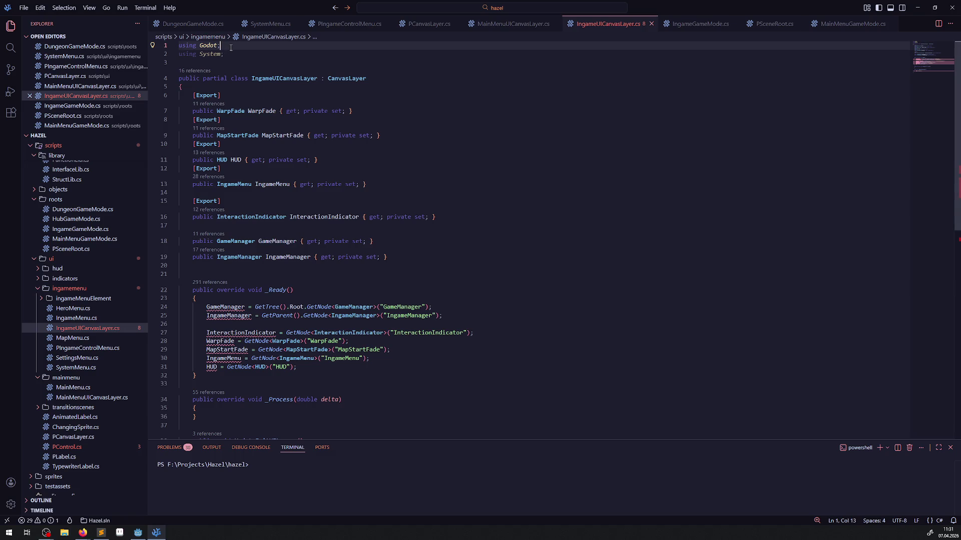
key("Return")
type("using ")
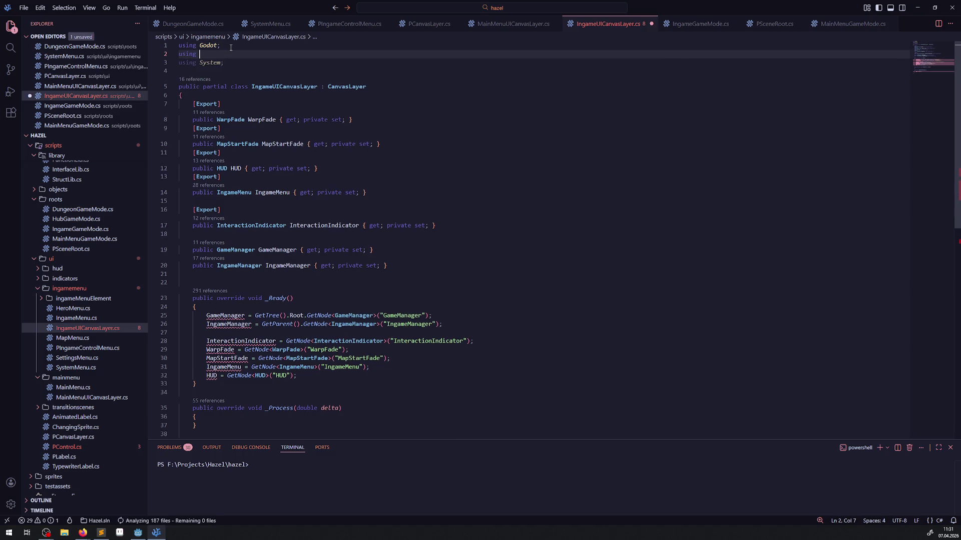
type("Hazel;")
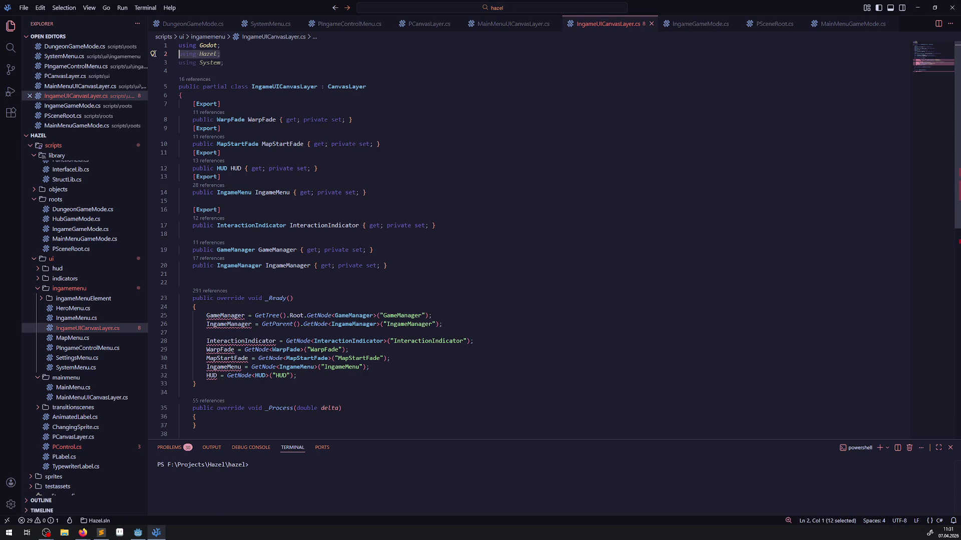
key("ctrl+shift+k")
left_click(257, 273)
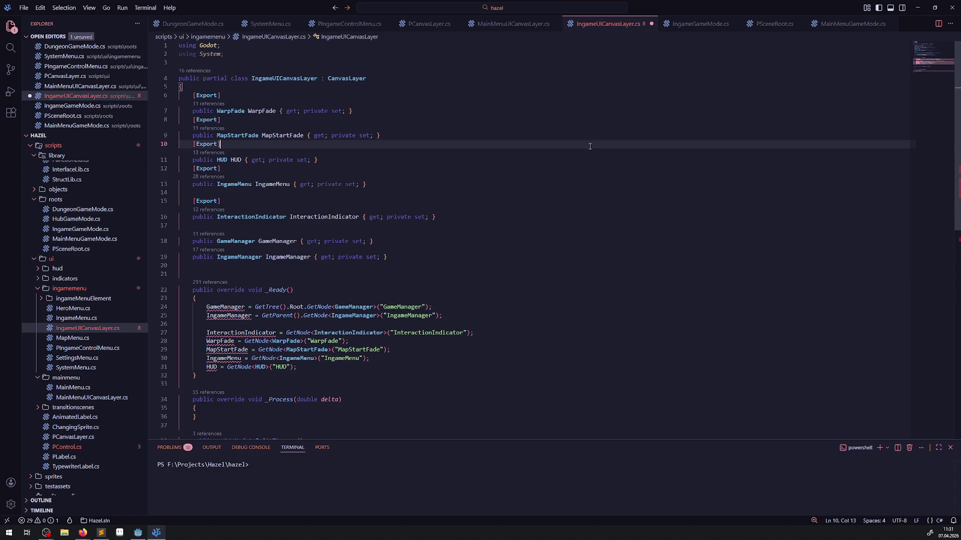
Save IngameUICanvasLayer.cs with Ctrl+S
left_click(951, 7)
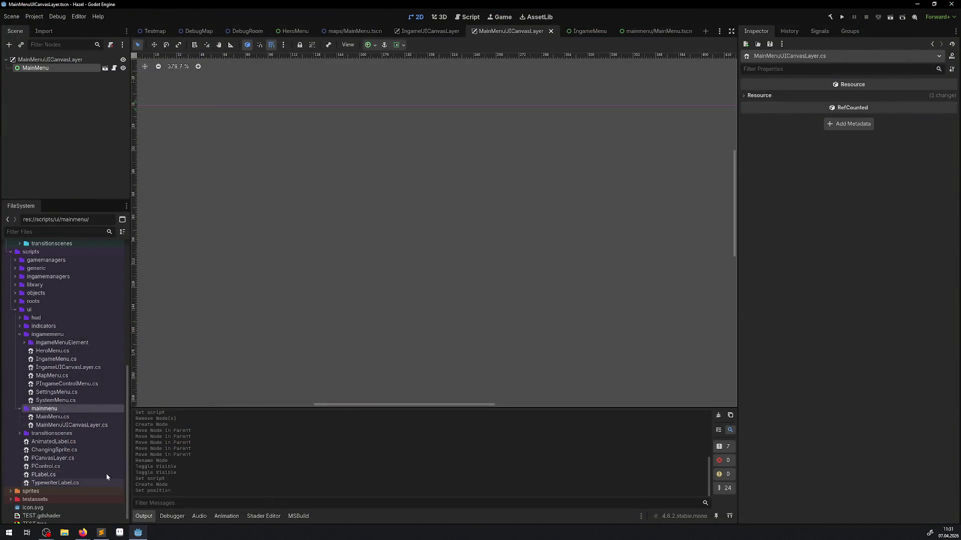
left_click(69, 418)
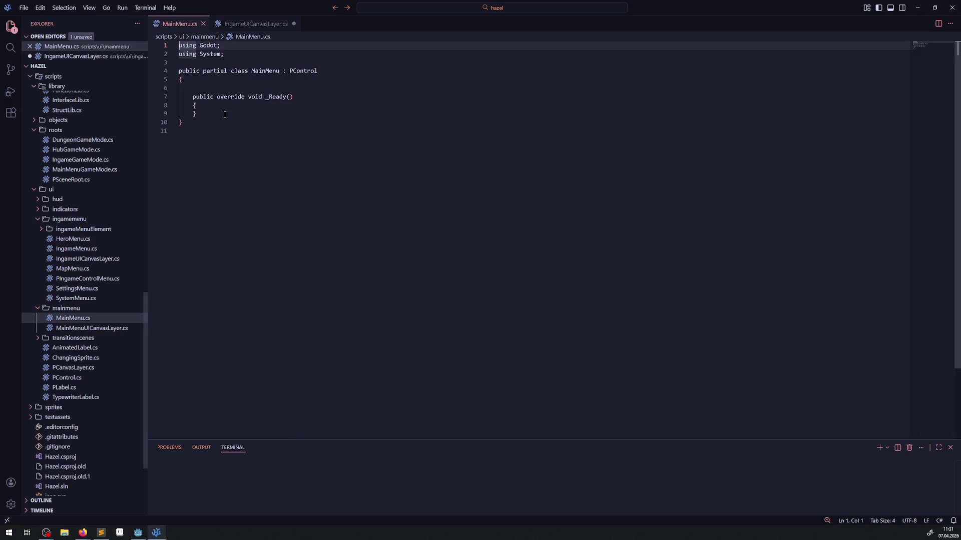
left_click(252, 25)
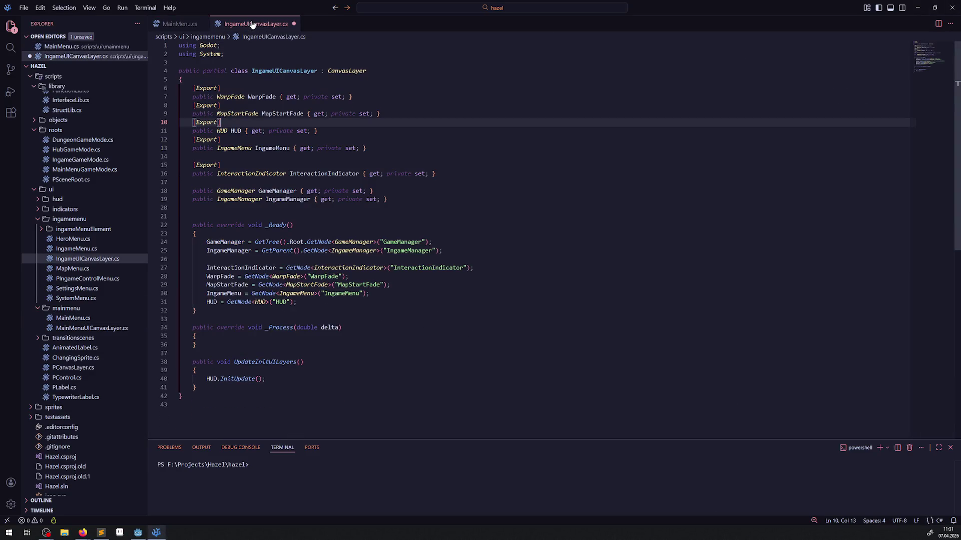
left_click(546, 236)
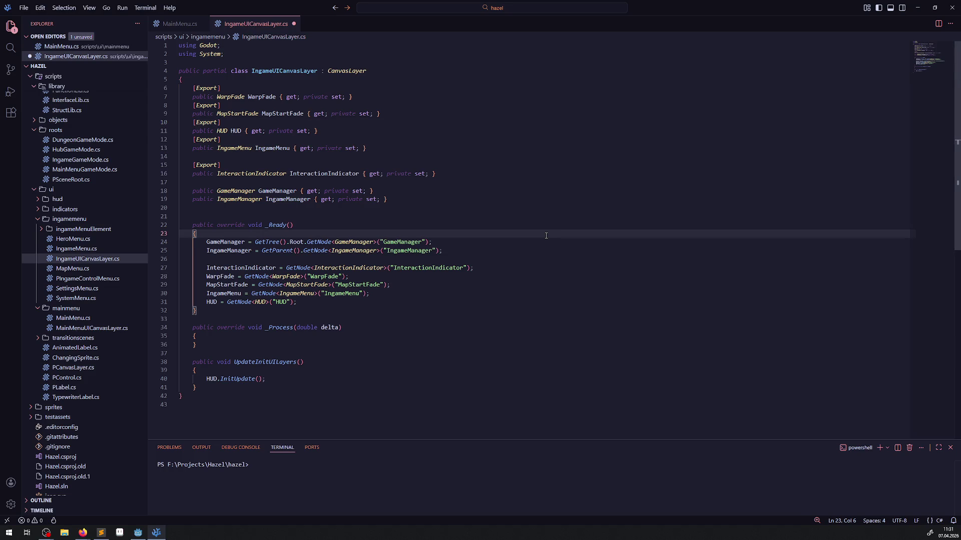
key("ctrl+s")
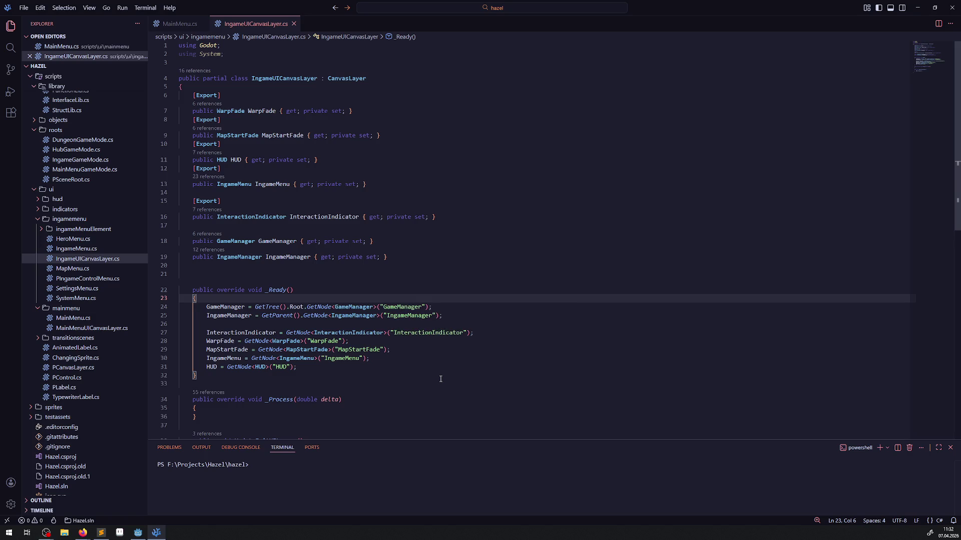
Rebuild the .NET project in Godot with the Build hammer, then come back to Visual Studio Code
left_click(138, 533)
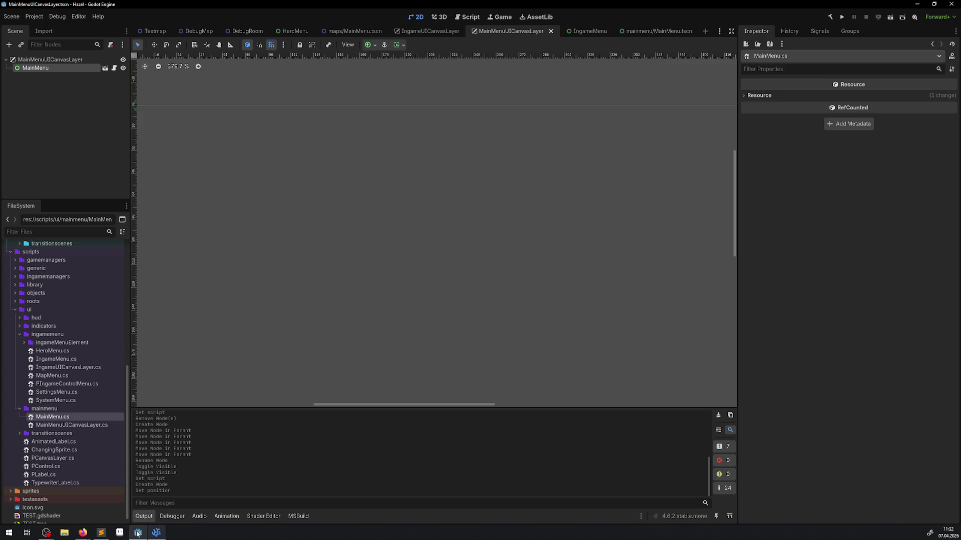
left_click(826, 21)
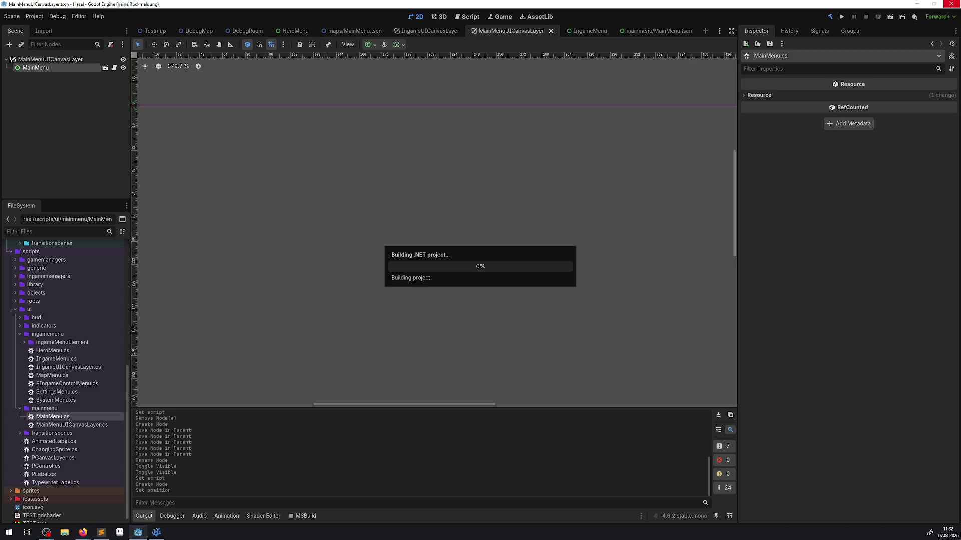
left_click(156, 532)
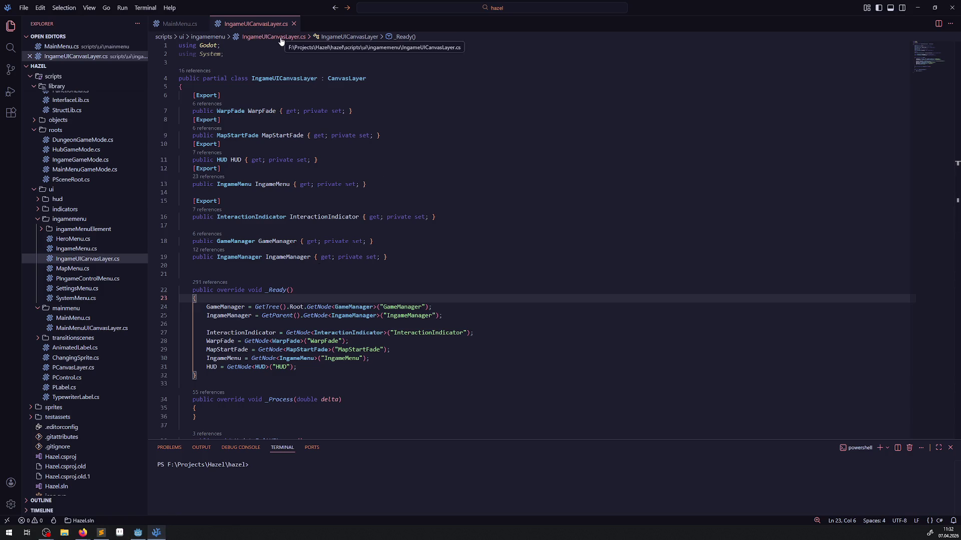
Strip the empty _Process method and template comment from PCanvasLayer.cs and save it
left_click(74, 369)
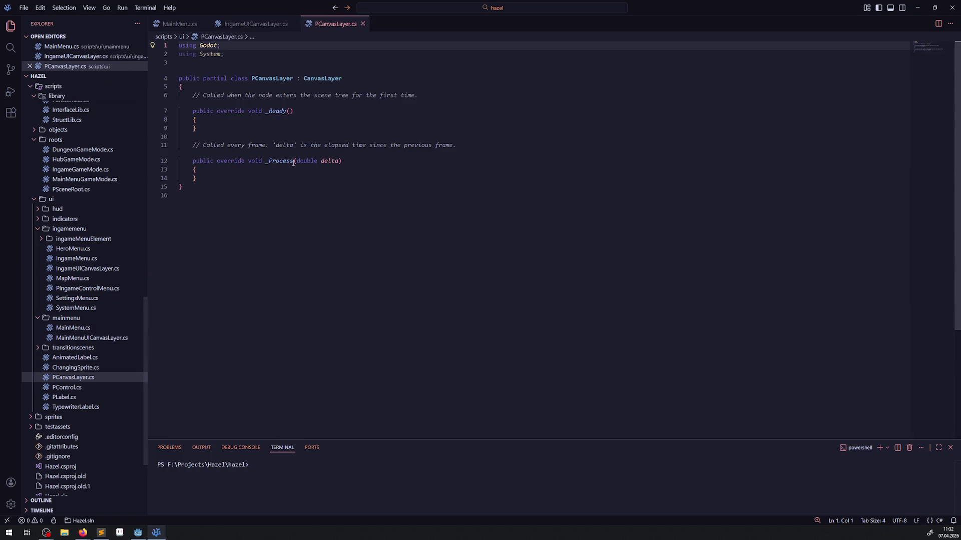
mouse_move(213, 175)
left_mouse_down()
mouse_move(268, 160)
mouse_move(181, 140)
left_mouse_up()
key("BackSpace")
key("BackSpace")
left_click_drag(415, 97, 179, 97)
key("BackSpace")
key("Delete")
left_click(275, 136)
key("ctrl+s")
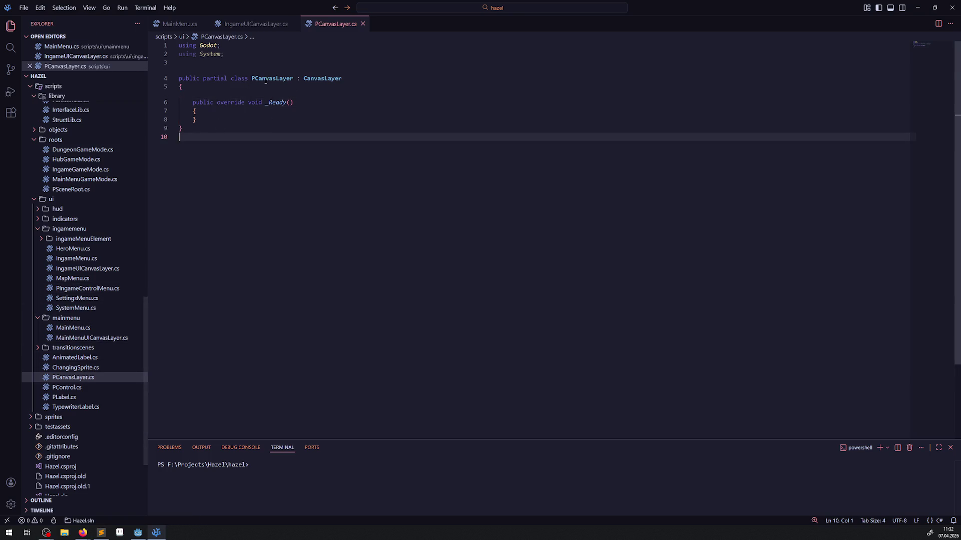
Change IngameUICanvasLayer's base class from CanvasLayer to PCanvasLayer
double_click(267, 79)
key("ctrl+c")
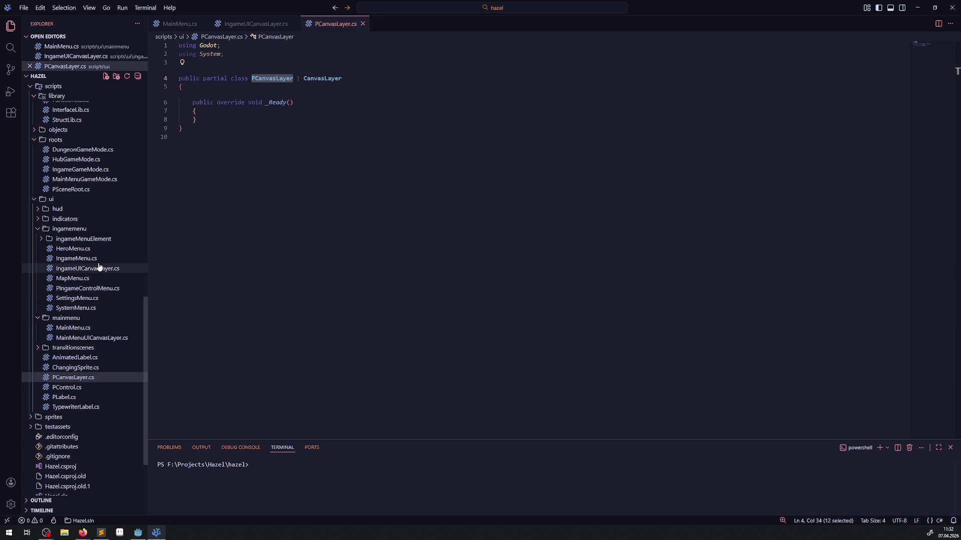
left_click(100, 268)
left_click(337, 79)
double_click(338, 79)
key("ctrl+v")
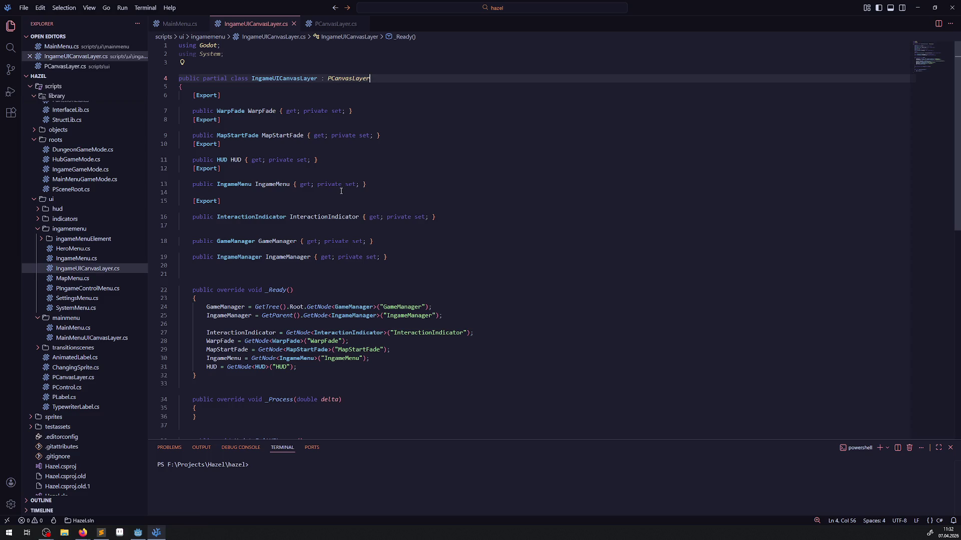
Make MainMenuUICanvasLayer derive from PCanvasLayer, drop the comment above _Ready, and save
left_click(100, 339)
double_click(355, 79)
key("ctrl+v")
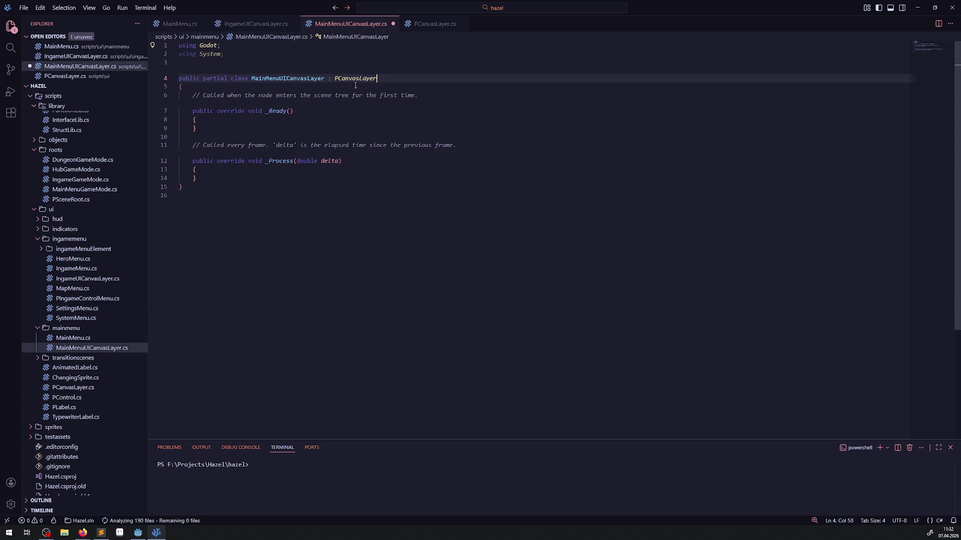
left_click_drag(417, 95, 181, 95)
key("BackSpace")
key("BackSpace")
key("Delete")
key("Return")
key("ctrl+s")
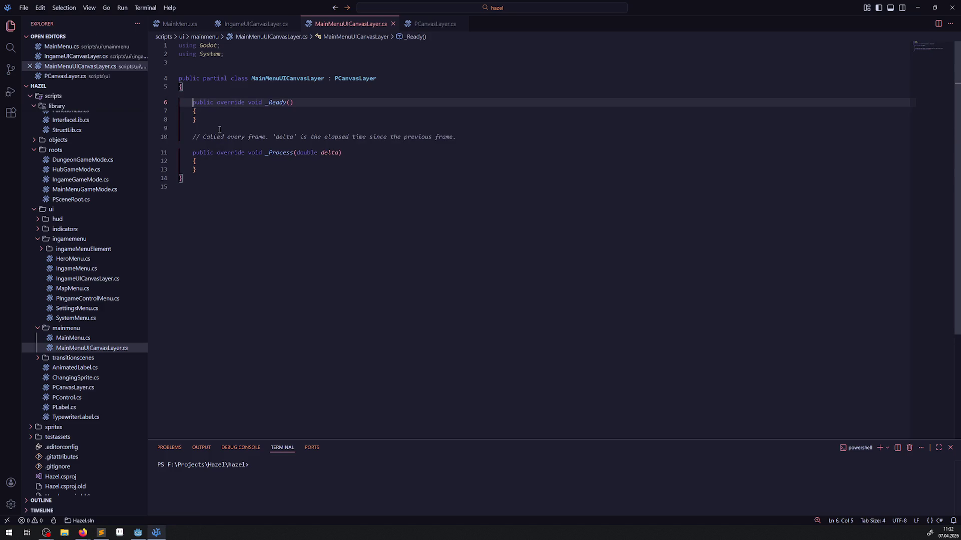
Remove the per-frame comment and empty _Process from MainMenuUICanvasLayer.cs and save it
triple_click(223, 137)
key("BackSpace")
key("BackSpace")
key("shift+Down")
key("shift+Down")
key("shift+Down")
key("BackSpace")
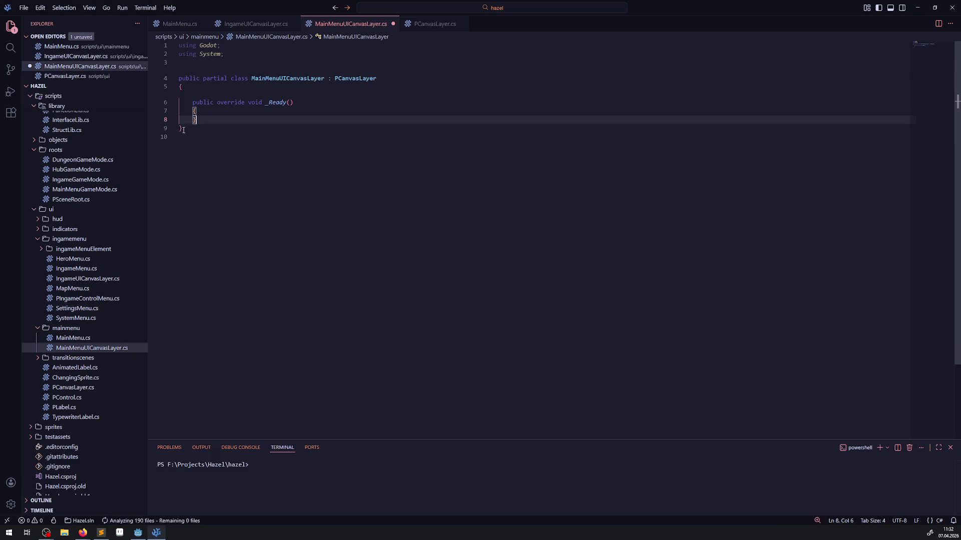
left_click(260, 131)
key("ctrl+s")
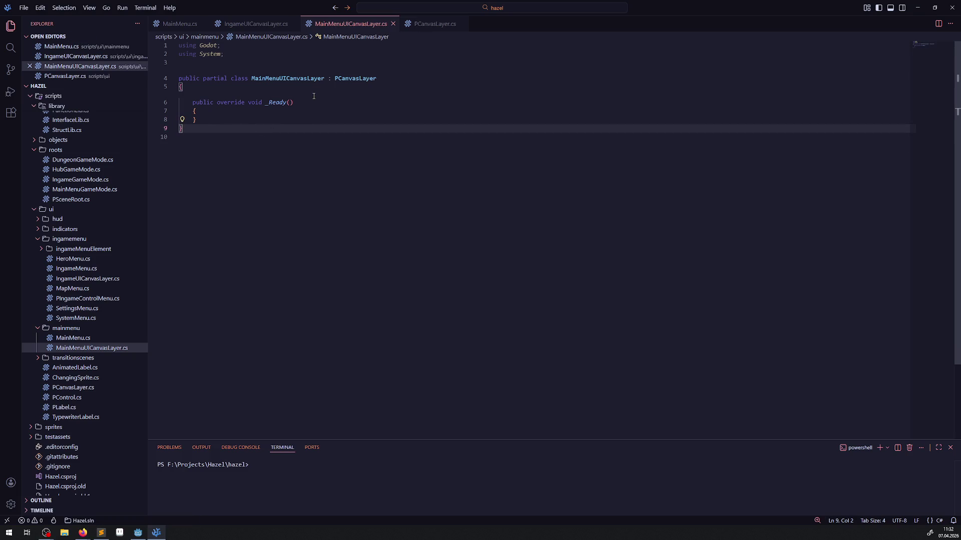
left_click(138, 533)
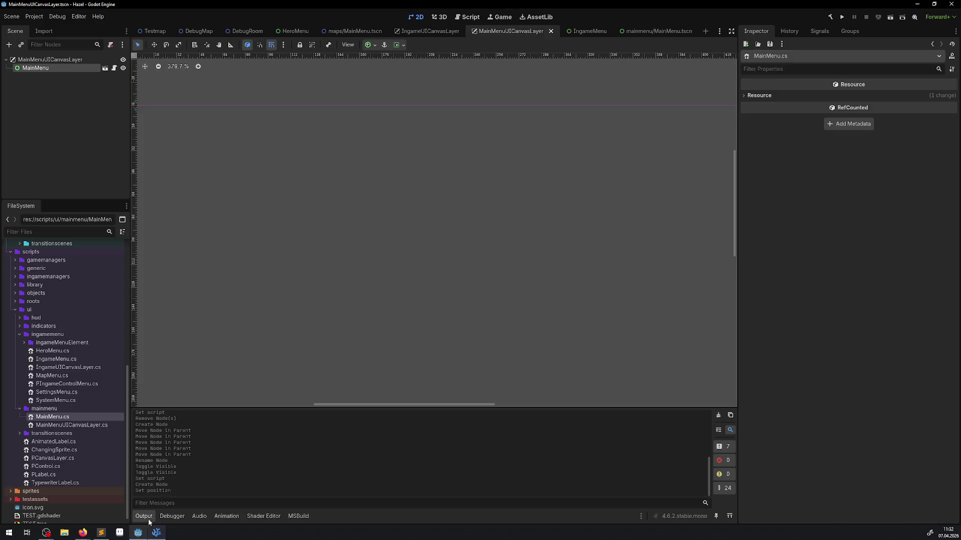
Rebuild, attach MainMenuUICanvasLayer.cs to the root node via a 'mainmen' search, and save the scene
left_click(829, 17)
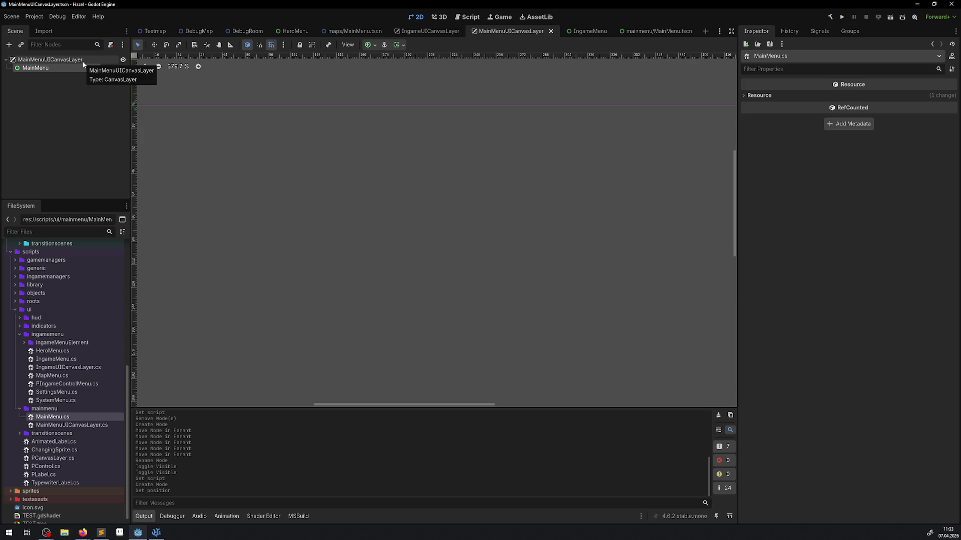
left_click(83, 60)
left_click(952, 177)
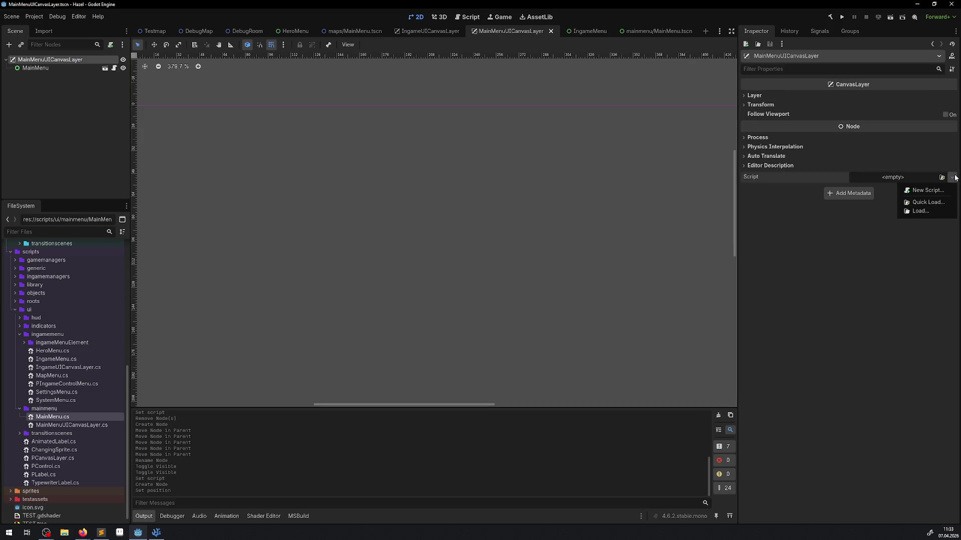
left_click(933, 202)
type("mainmen")
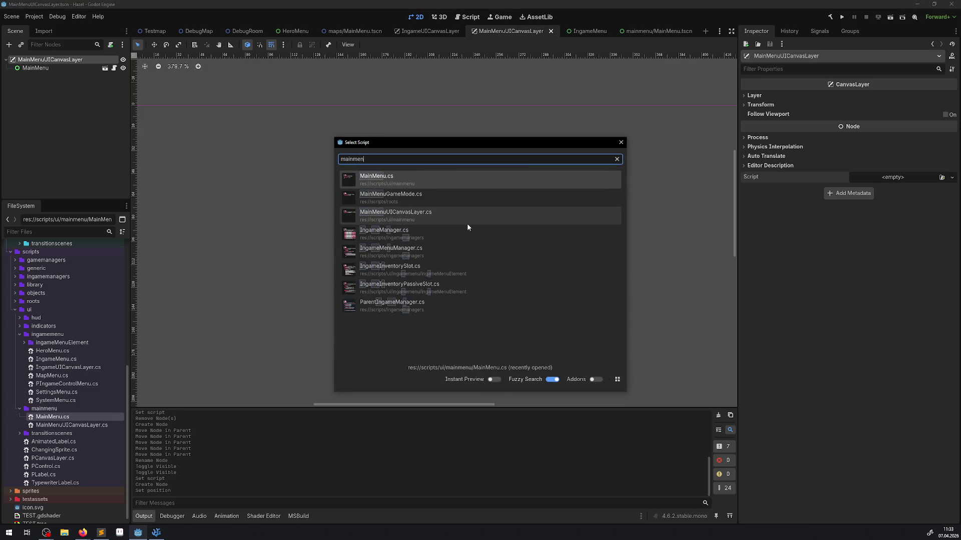
left_click(453, 218)
key("ctrl+s")
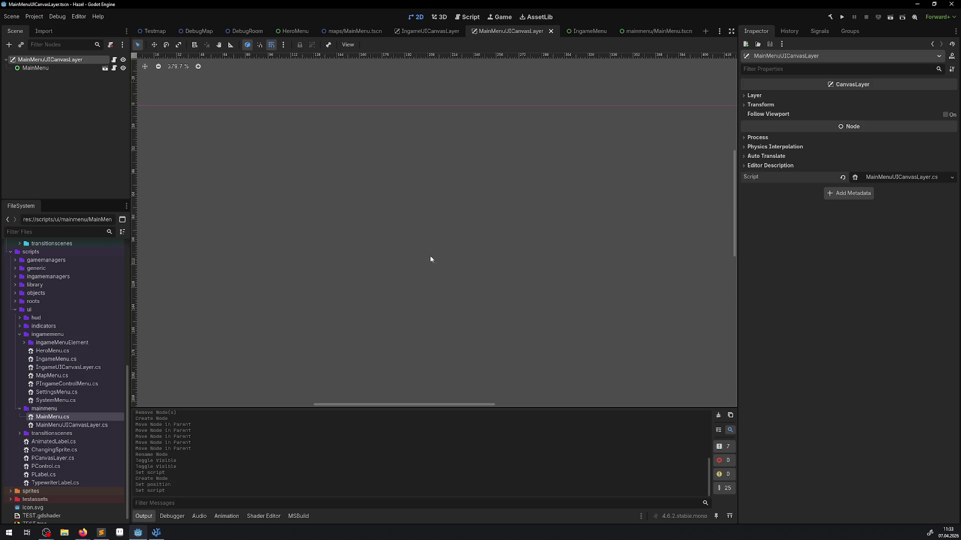
left_click(157, 534)
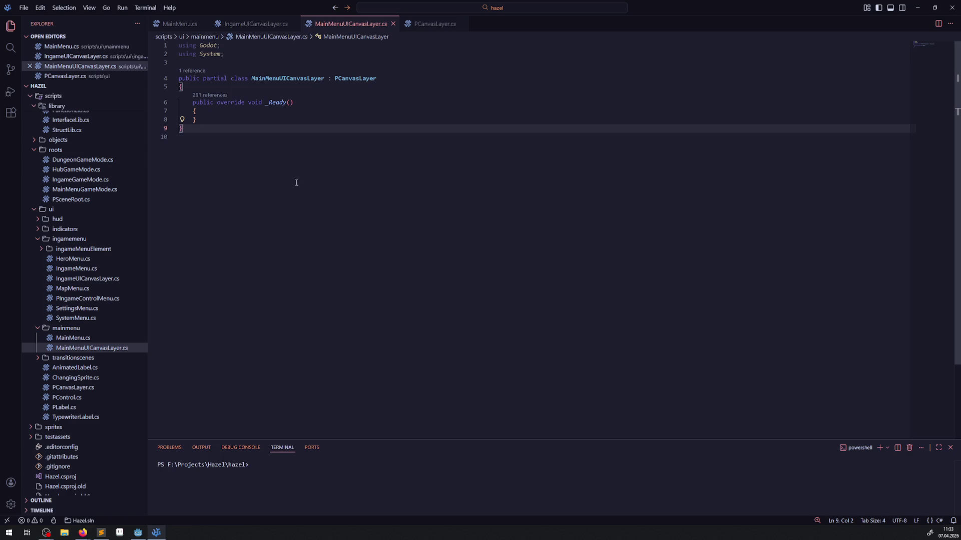
Copy the GameManager property from IngameUICanvasLayer.cs into PCanvasLayer.cs and save it
left_click(84, 279)
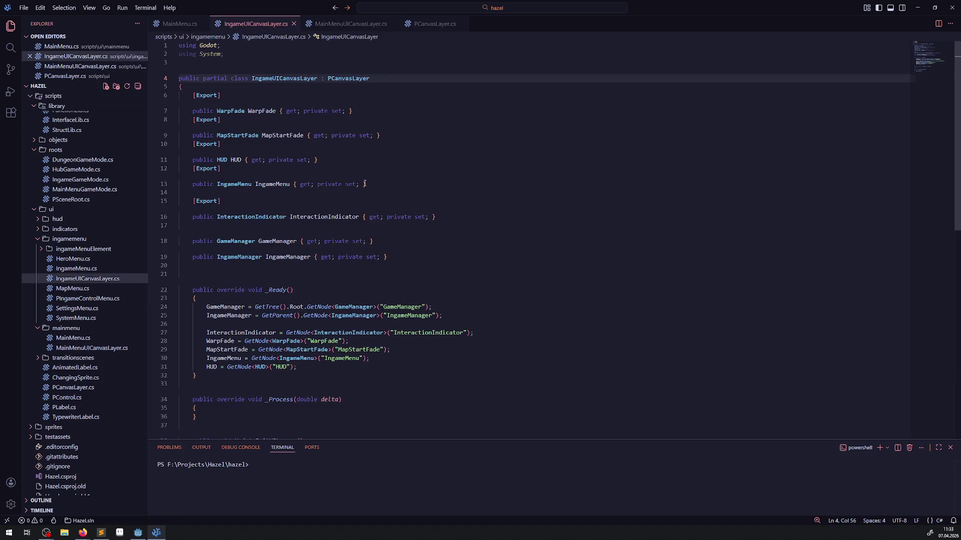
mouse_move(237, 93)
left_mouse_down()
mouse_move(300, 113)
mouse_move(402, 190)
left_mouse_up()
left_click(401, 184)
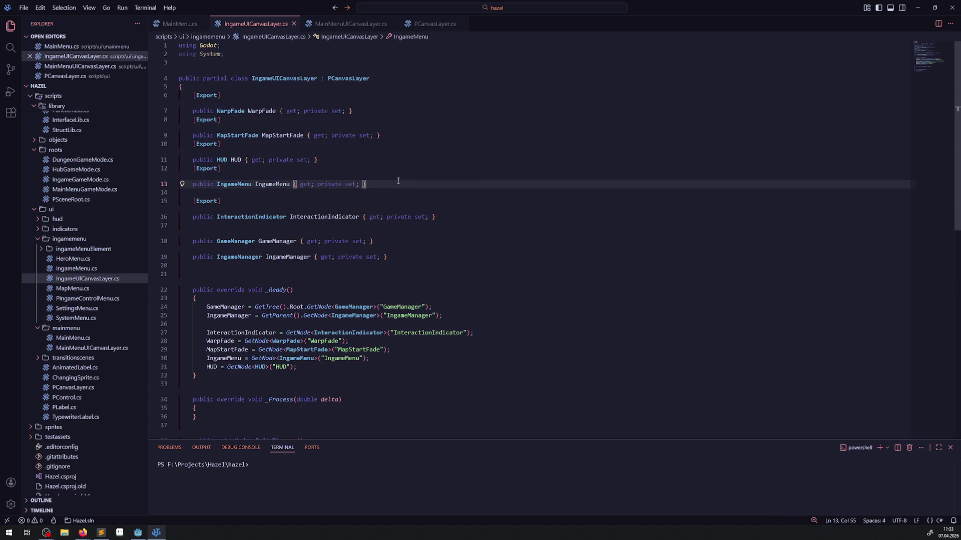
double_click(272, 242)
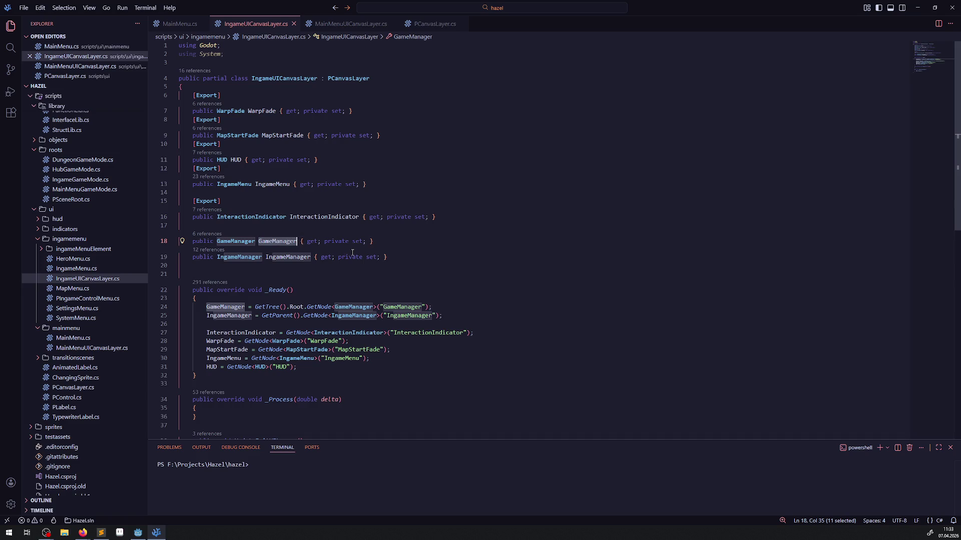
left_click_drag(387, 242, 168, 240)
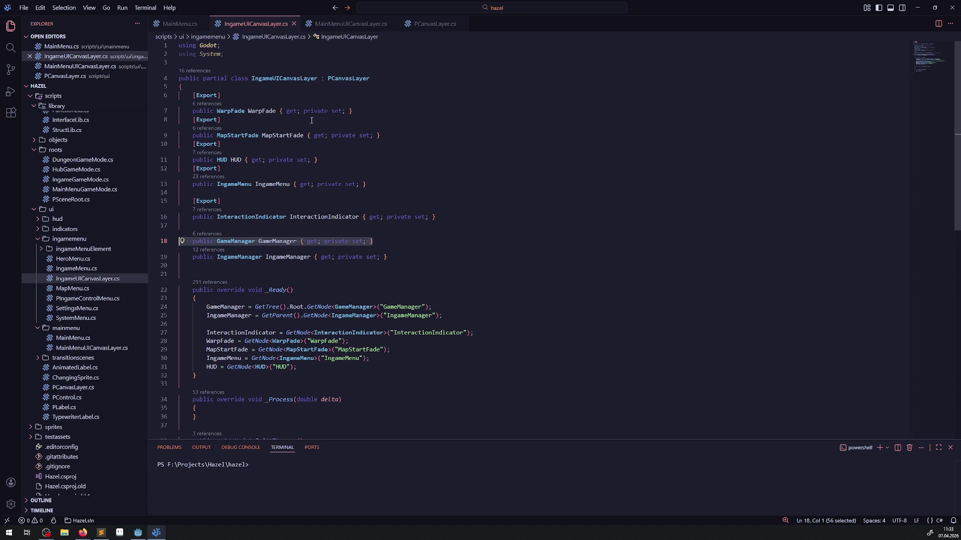
left_click(420, 28)
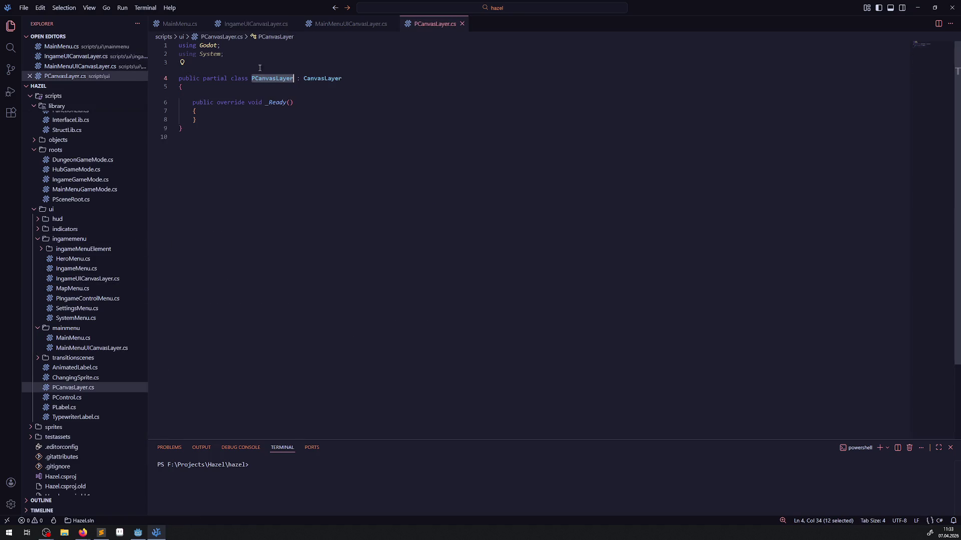
left_click(218, 88)
key("Return")
key("ctrl+v")
key("ctrl+s")
Delete the old GameManager property line from IngameUICanvasLayer.cs
left_click(325, 24)
left_click(238, 23)
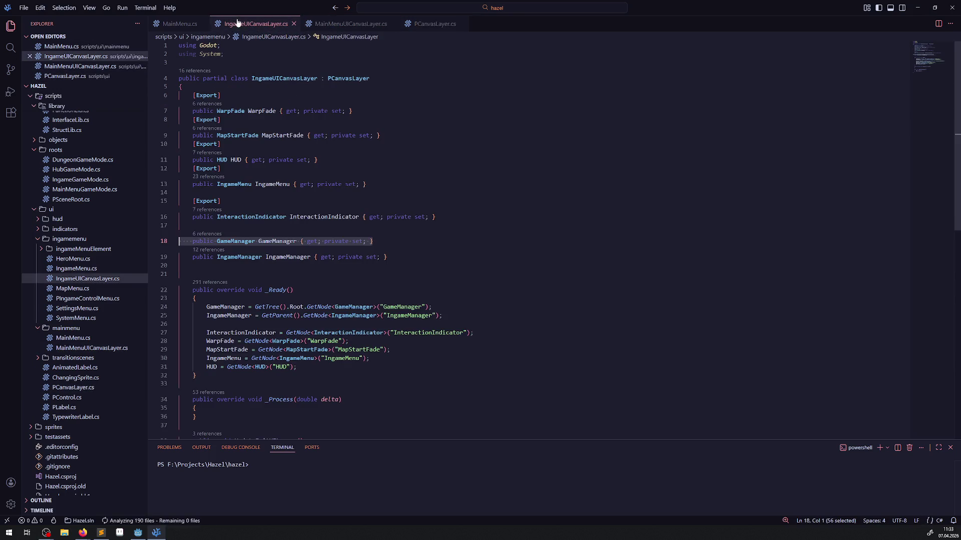
key("Delete")
key("BackSpace")
Add base._Ready(); at the start of IngameUICanvasLayer's _Ready and save
left_click(221, 282)
key("Return")
left_click(262, 274)
key("shift+End")
key("ctrl+c")
left_click(228, 290)
type("base.")
key("ctrl+v")
type(";")
key("ctrl+s")
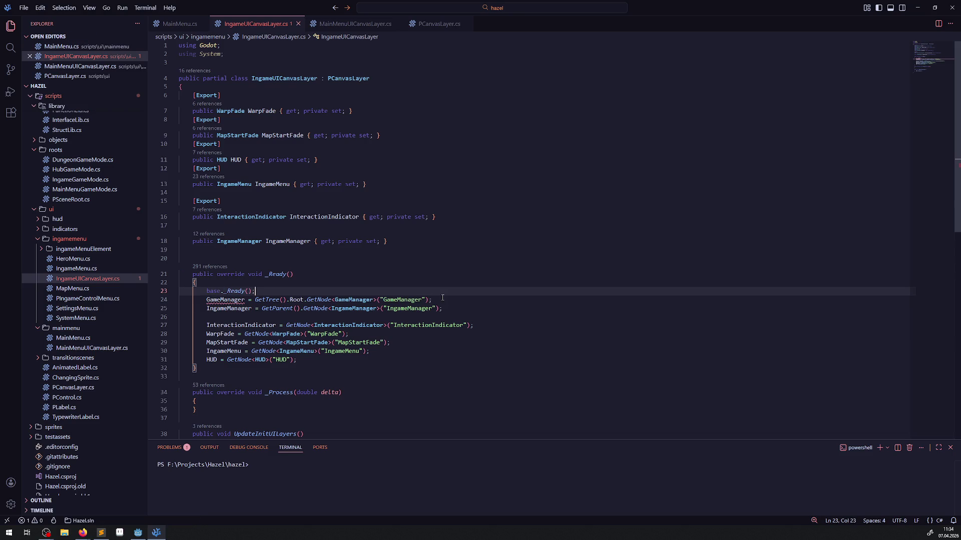
Move the GameManager assignment out of IngameUICanvasLayer's _Ready into PCanvasLayer's _Ready
left_click_drag(442, 298, 182, 299)
key("BackSpace")
key("ctrl+s")
key("Down")
key("Down")
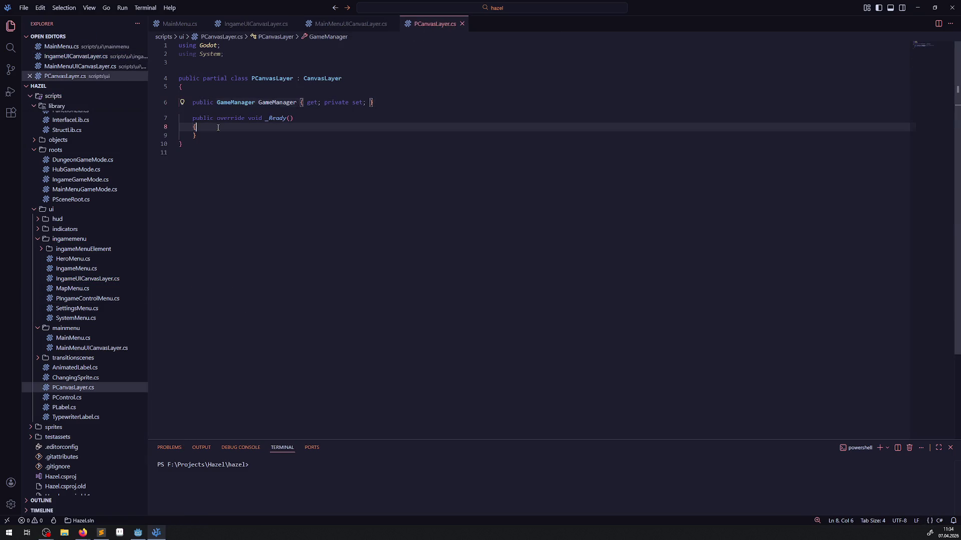
key("Return")
key("ctrl+v")
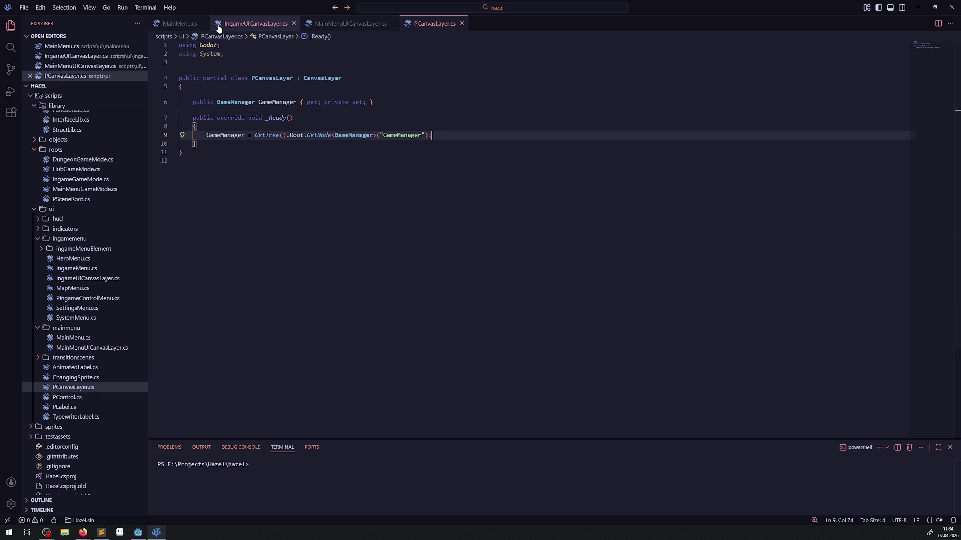
Add base._Ready(); inside MainMenuUICanvasLayer's _Ready method
left_click(255, 23)
key("Up")
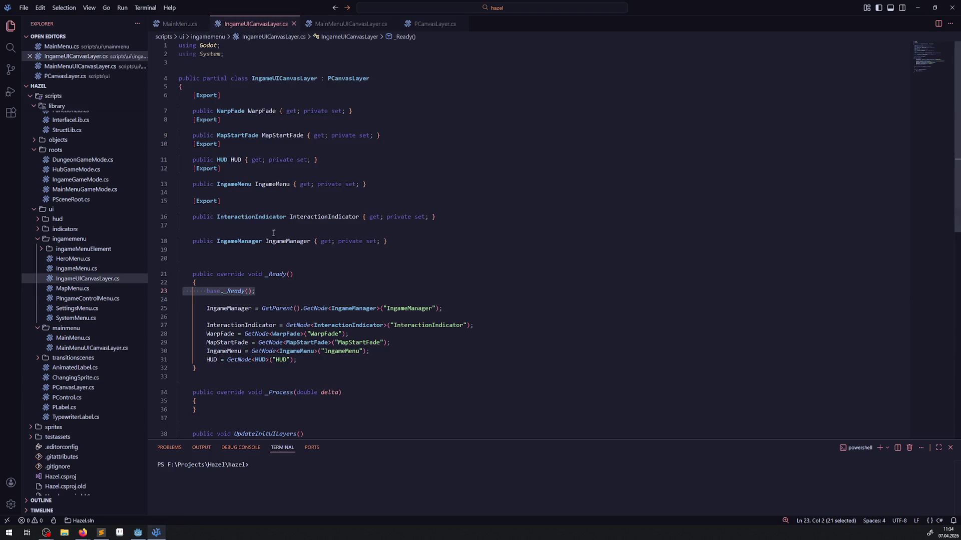
left_click(350, 24)
left_click(217, 111)
key("Return")
type("base._Ready();")
Review IngameUICanvasLayer.cs, MainMenuUICanvasLayer.cs and PCanvasLayer.cs for the changes
left_click(255, 24)
left_click(332, 22)
left_click(420, 22)
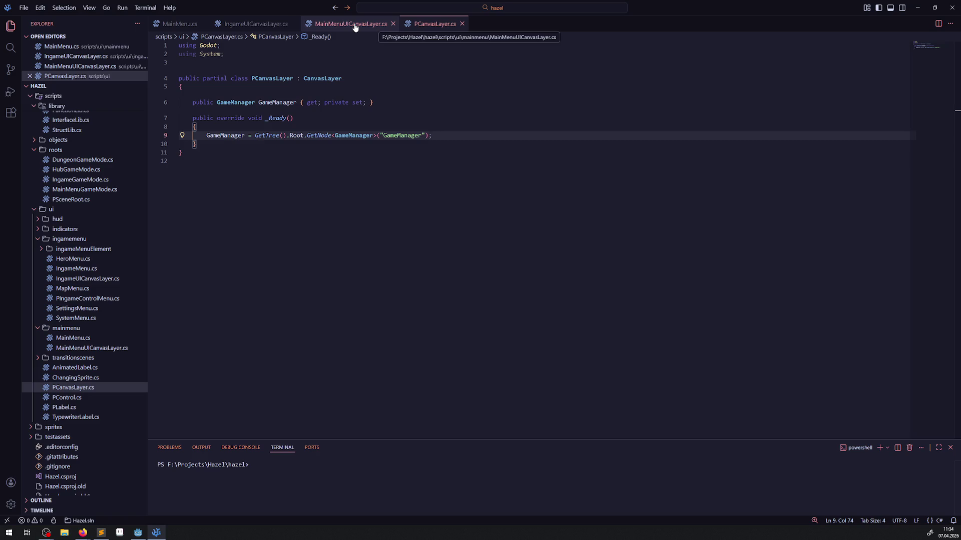
left_click(233, 27)
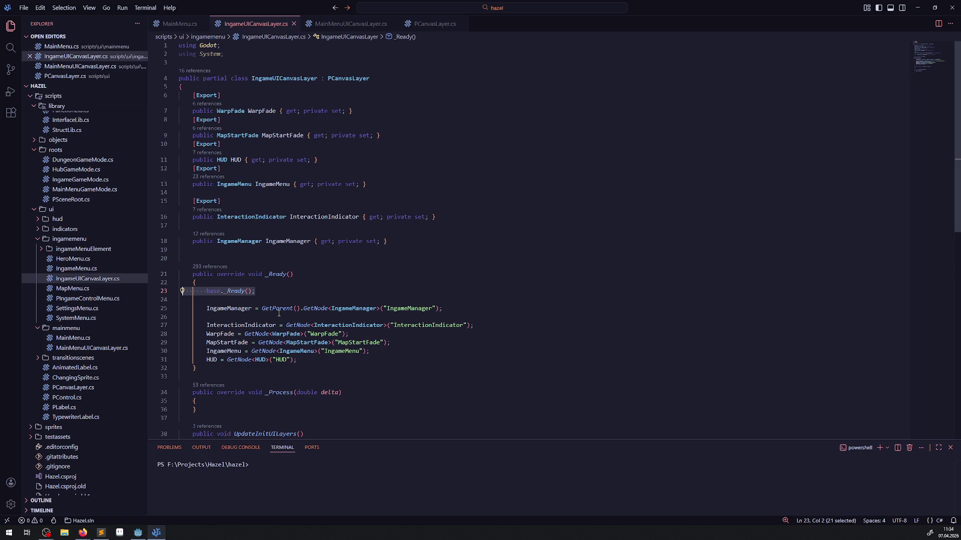
Delete the unused empty _Process method at the bottom of IngameUICanvasLayer.cs
mouse_move(277, 309)
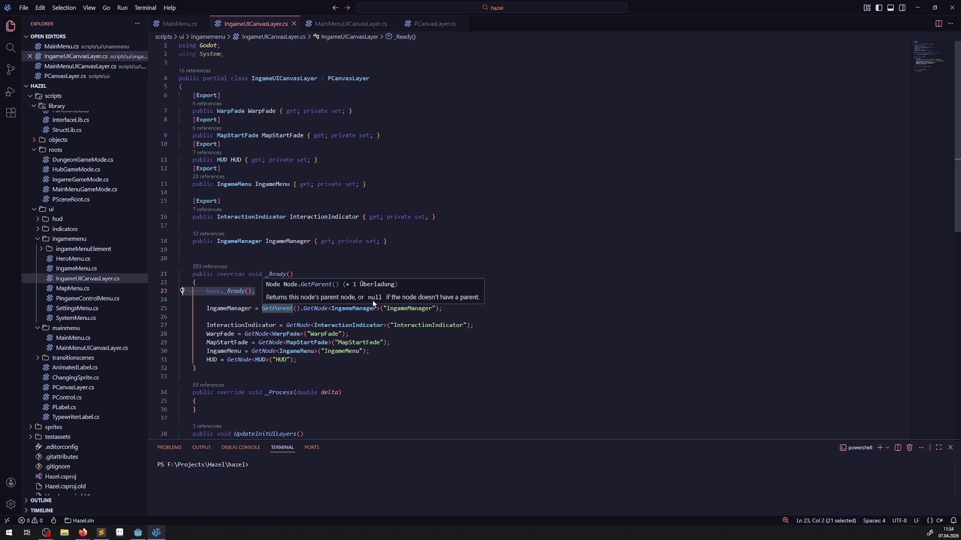
scroll(281, 302, "down", 3)
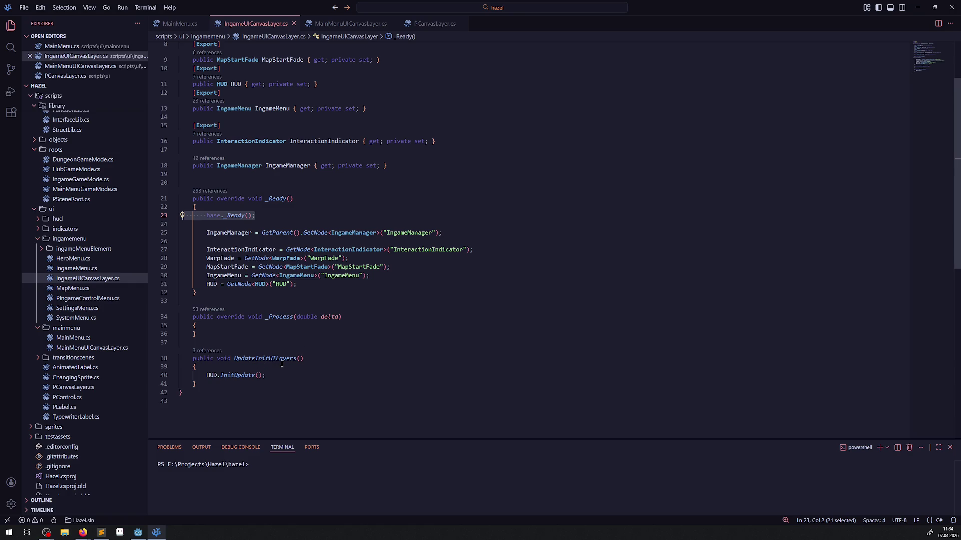
mouse_move(282, 334)
left_mouse_down()
mouse_move(170, 318)
mouse_move(134, 302)
left_mouse_up()
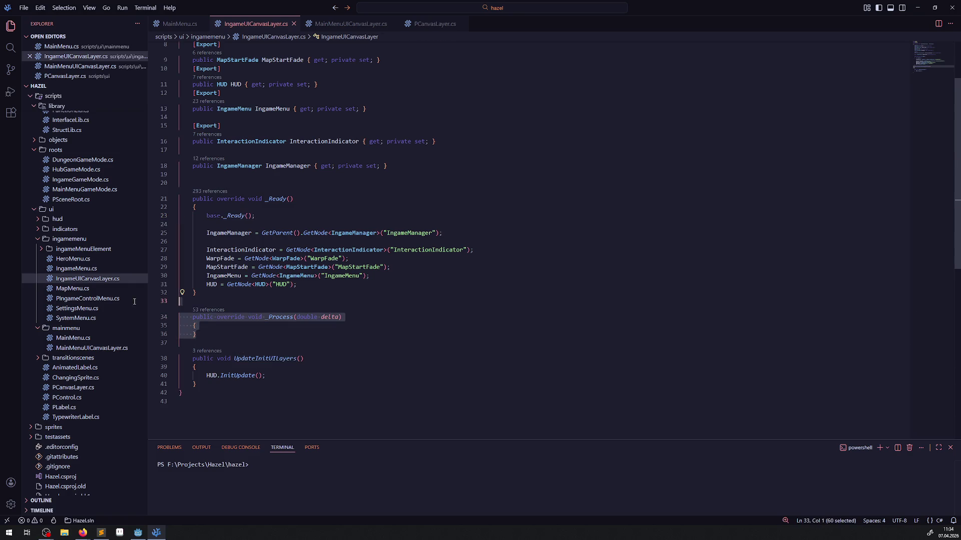
key("BackSpace")
key("BackSpace")
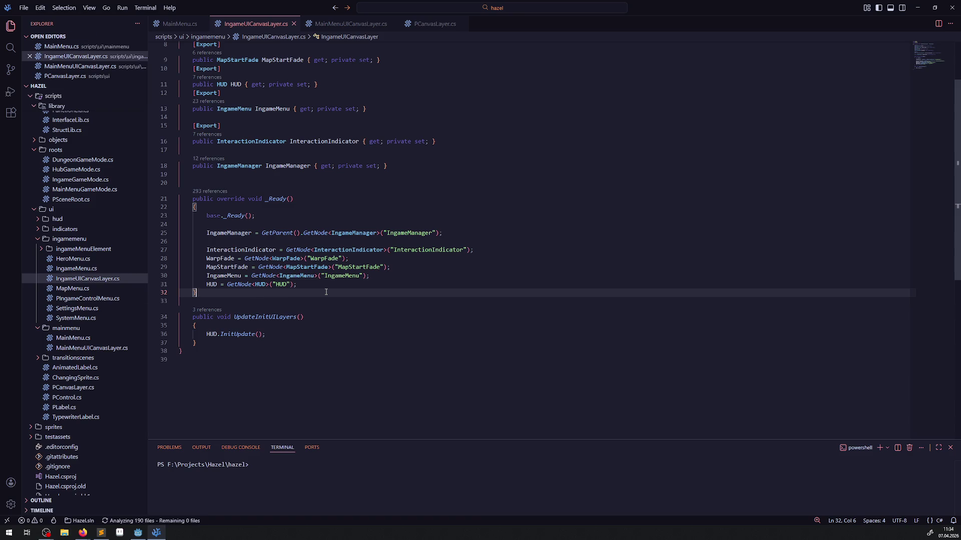
mouse_move(340, 270)
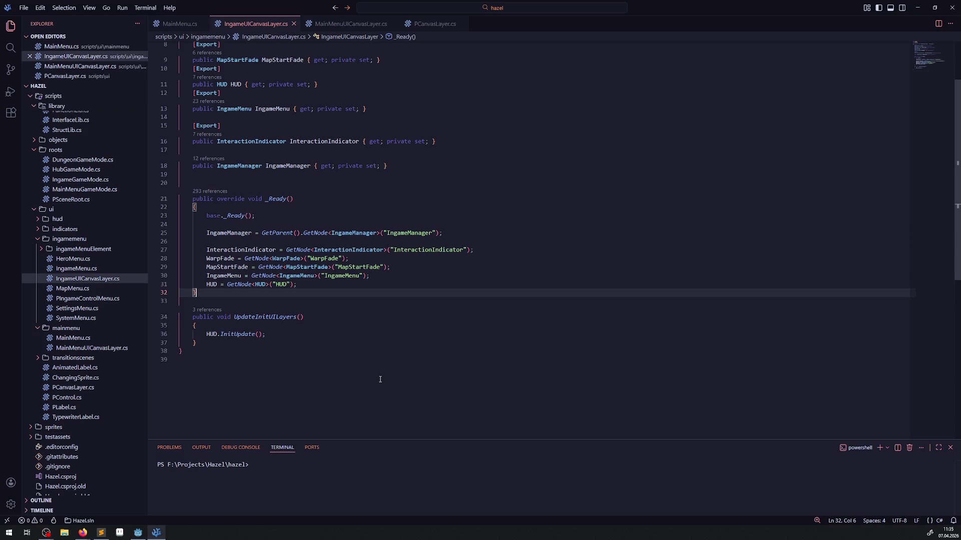
left_click(138, 533)
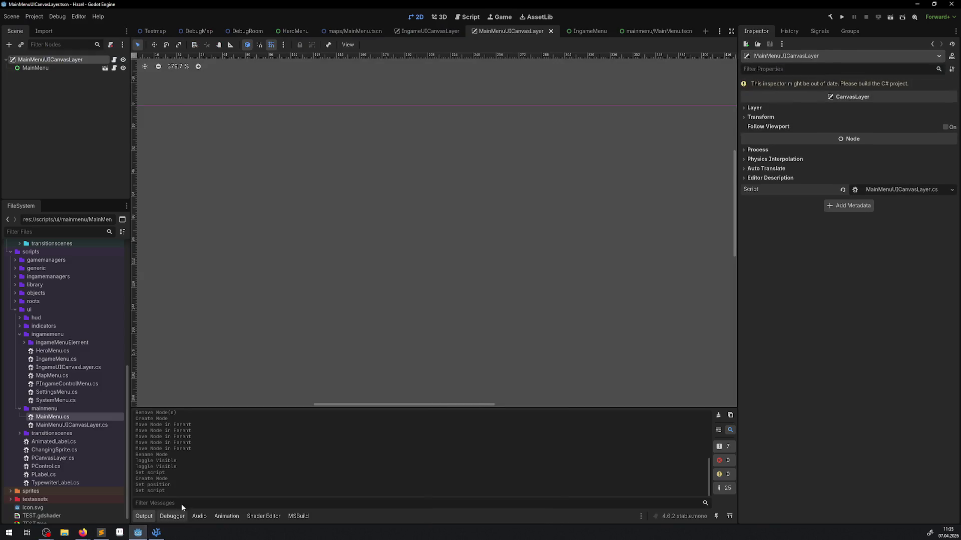
Build the C# project and run the Hazel game into DebugRoom
left_click(832, 18)
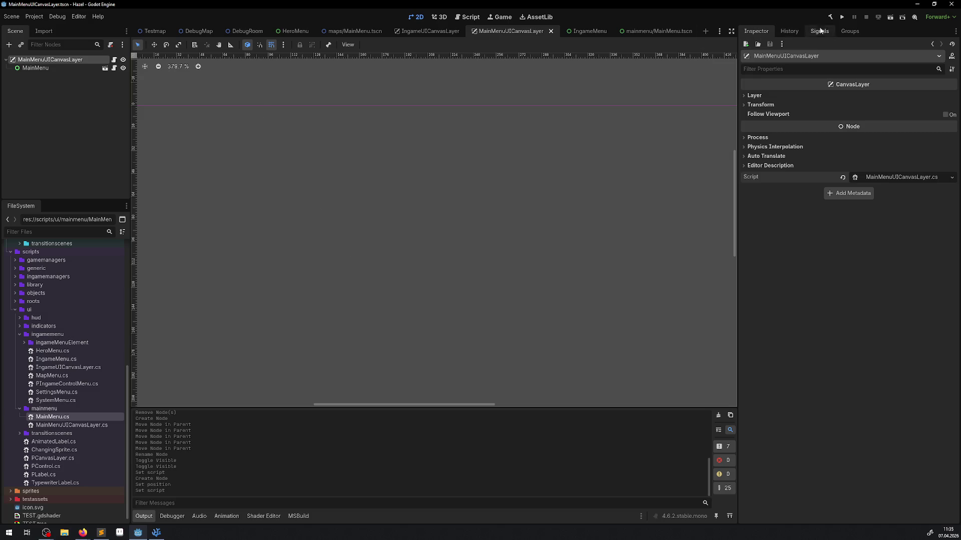
left_click(841, 17)
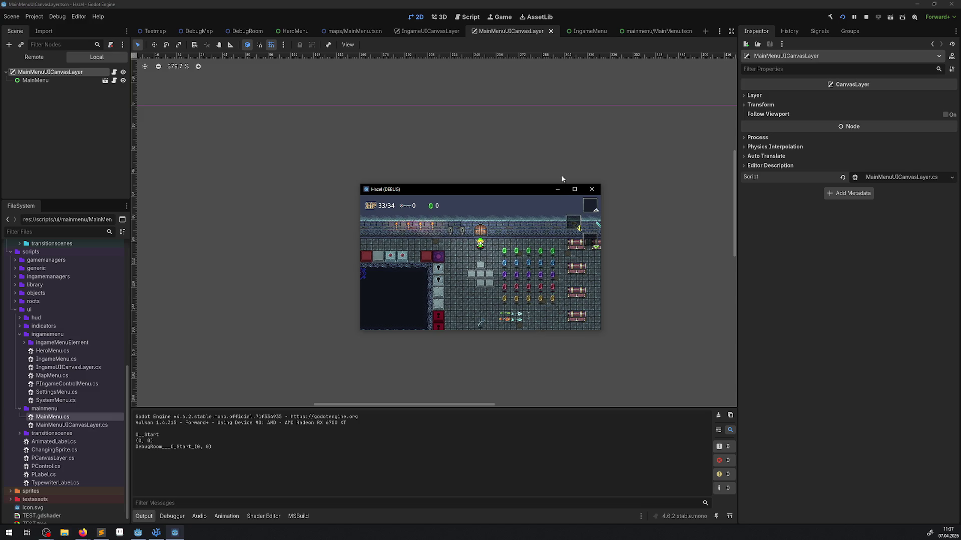
From the pause menu's system tab, enter Settings and expand the 1280x720 resolution list
key("Escape")
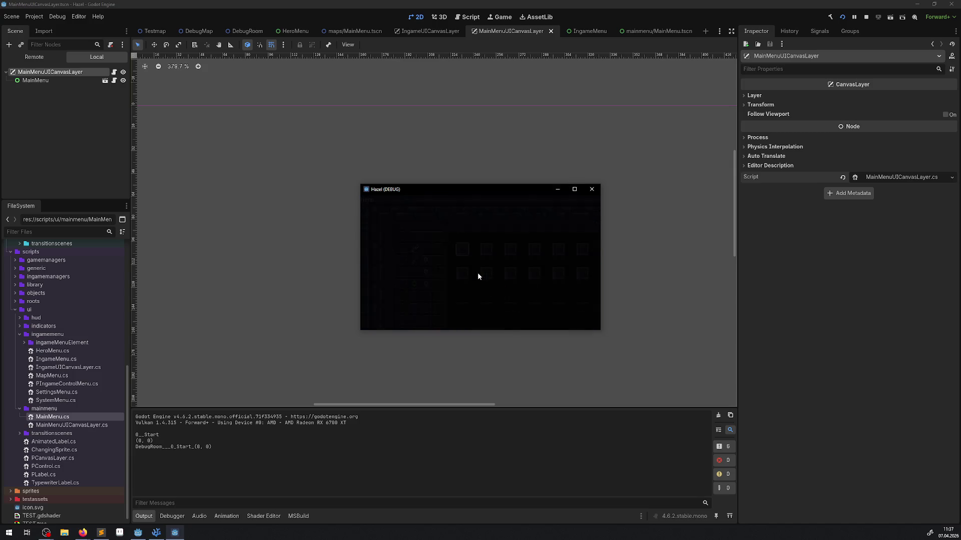
key("Left")
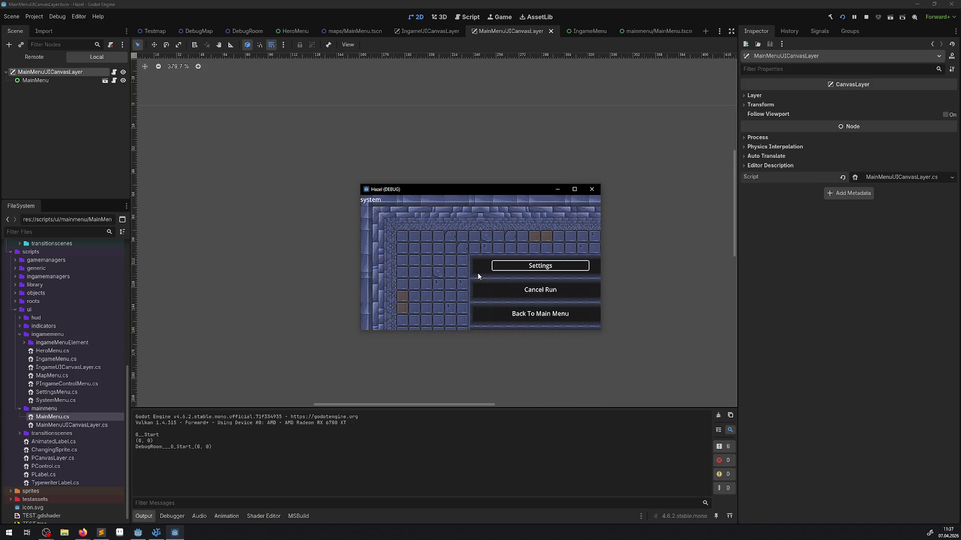
key("Return")
key("Right")
key("Right")
key("Return")
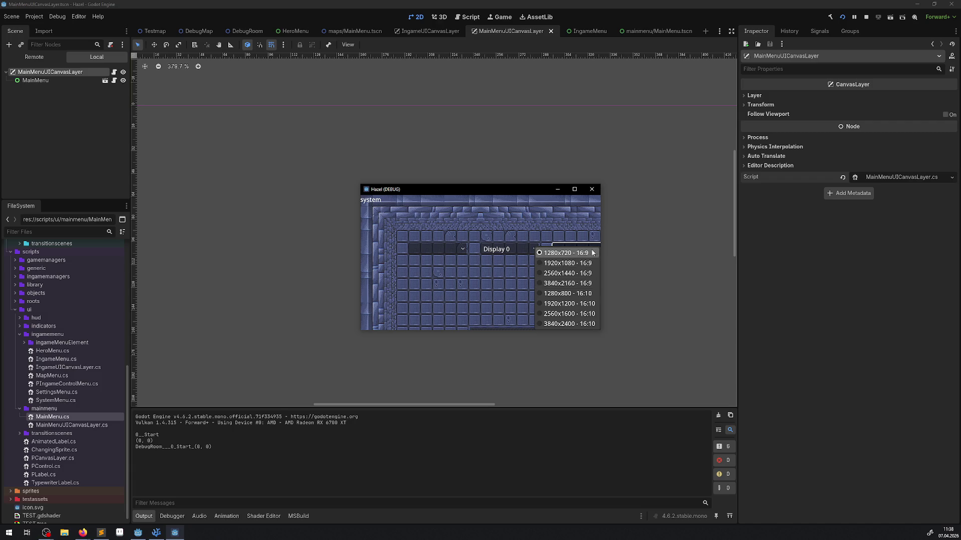
left_click(34, 16)
left_click(44, 28)
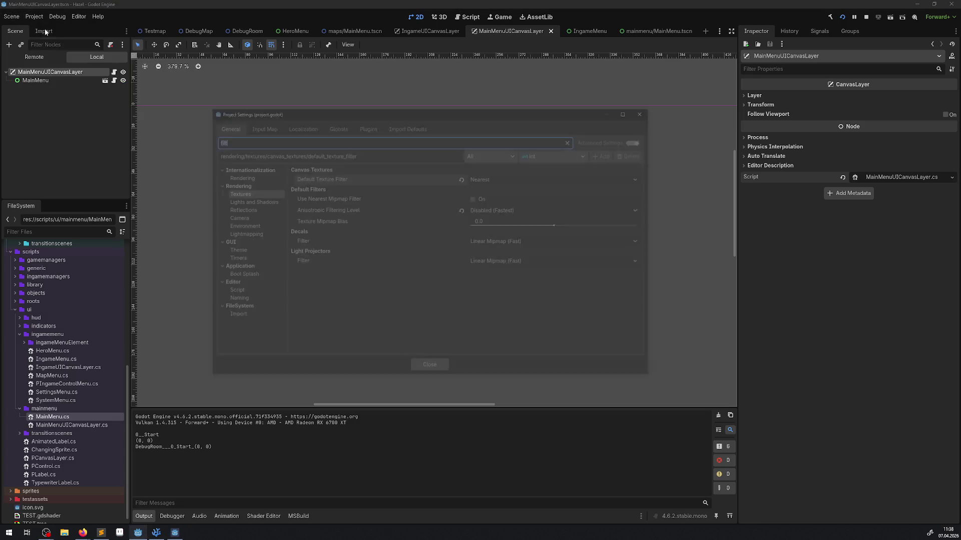
key("BackSpace")
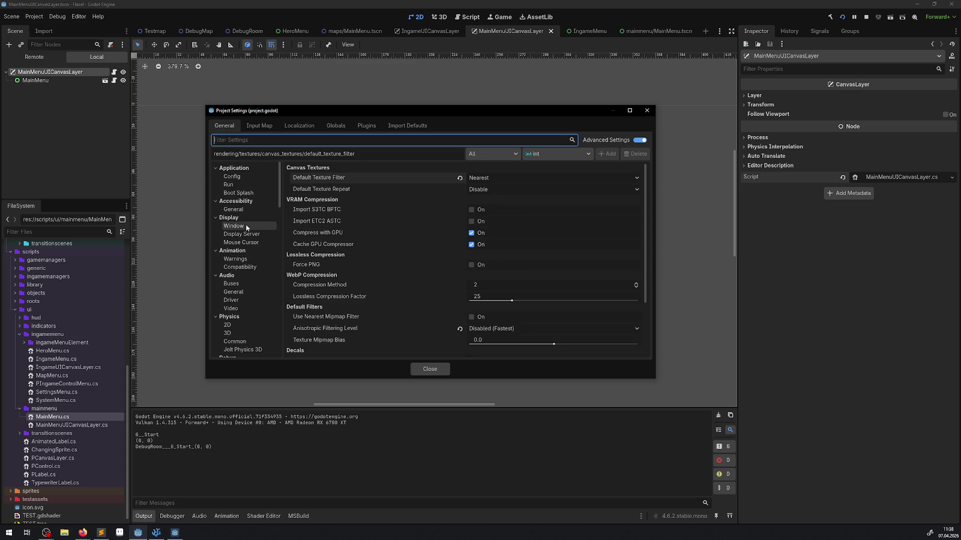
left_click(267, 228)
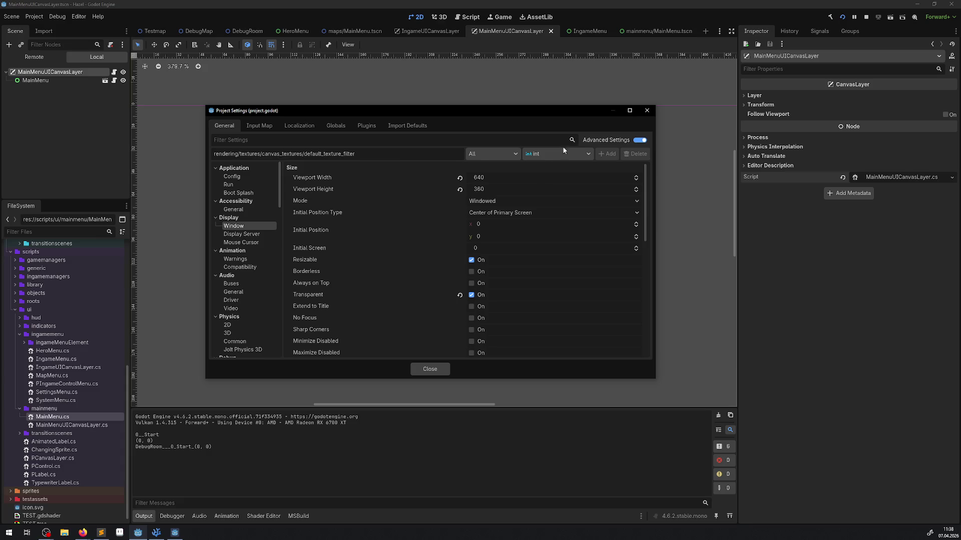
left_click(488, 192)
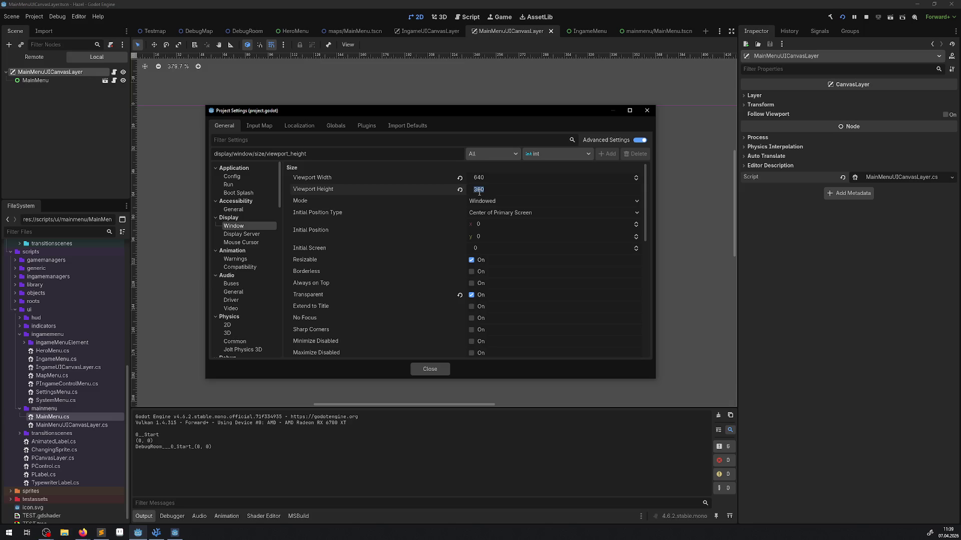
left_click(647, 111)
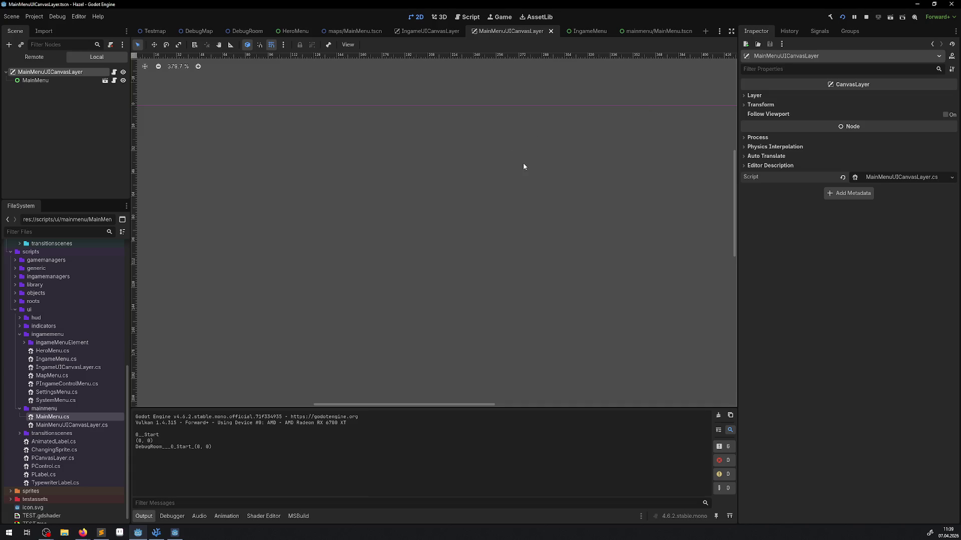
Stop the game, rebuild and rerun it, then close the Hazel (DEBUG) window
key("F5")
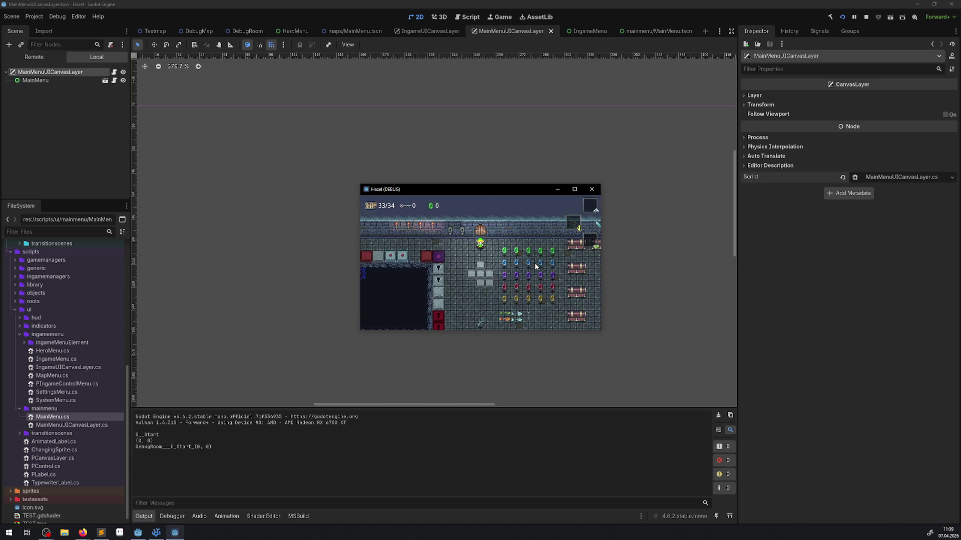
left_click(592, 190)
left_click(842, 17)
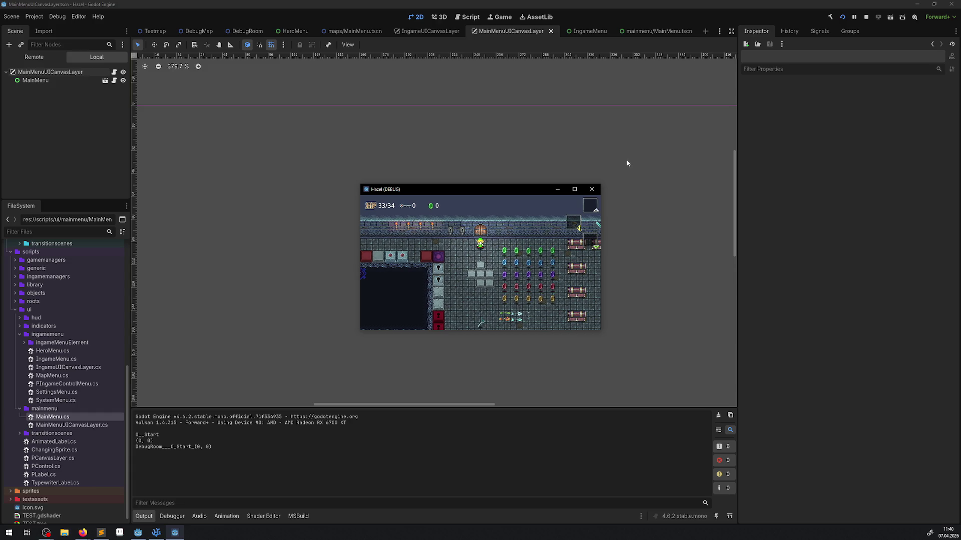
left_click(597, 193)
left_click(156, 32)
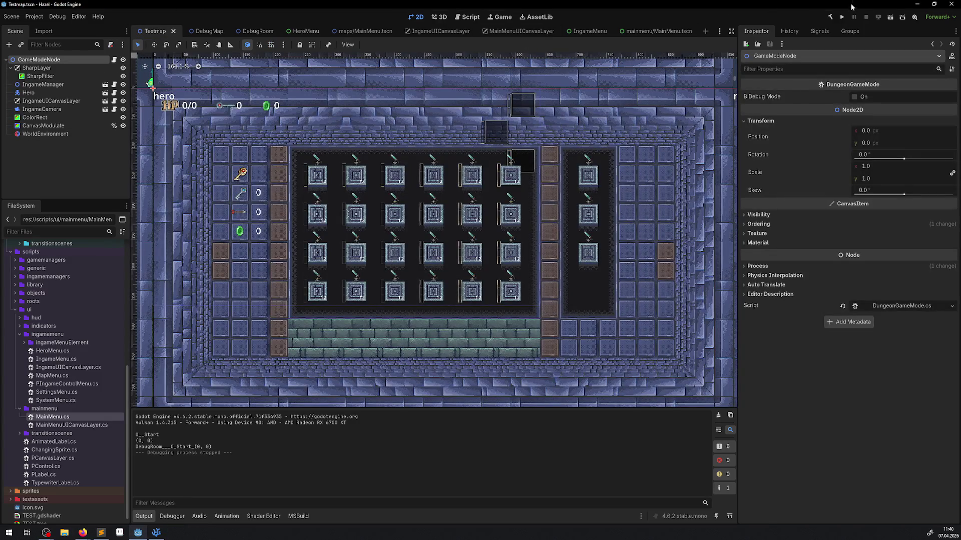
Run the dungeon scene maximized and walk the hero up past the pots to the crystal switch
left_click(890, 17)
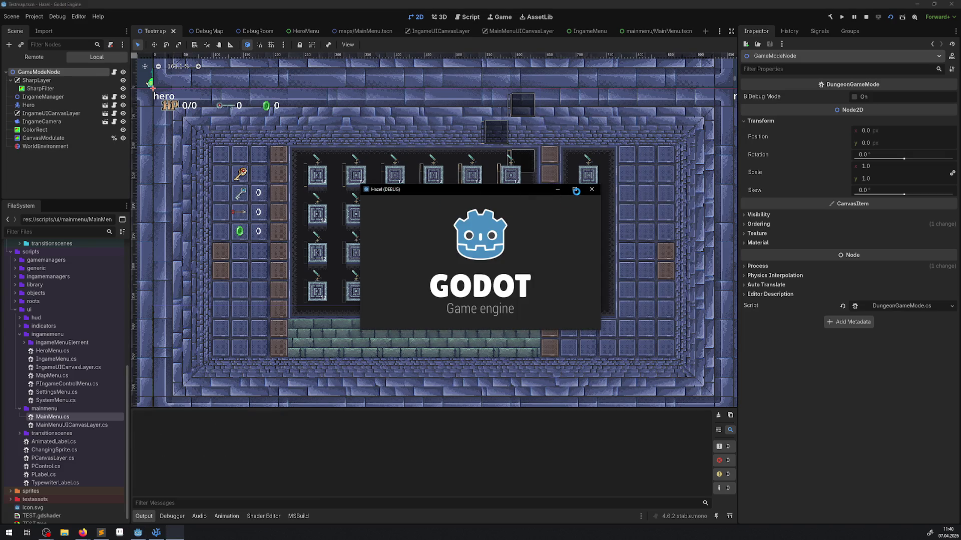
left_click(576, 190)
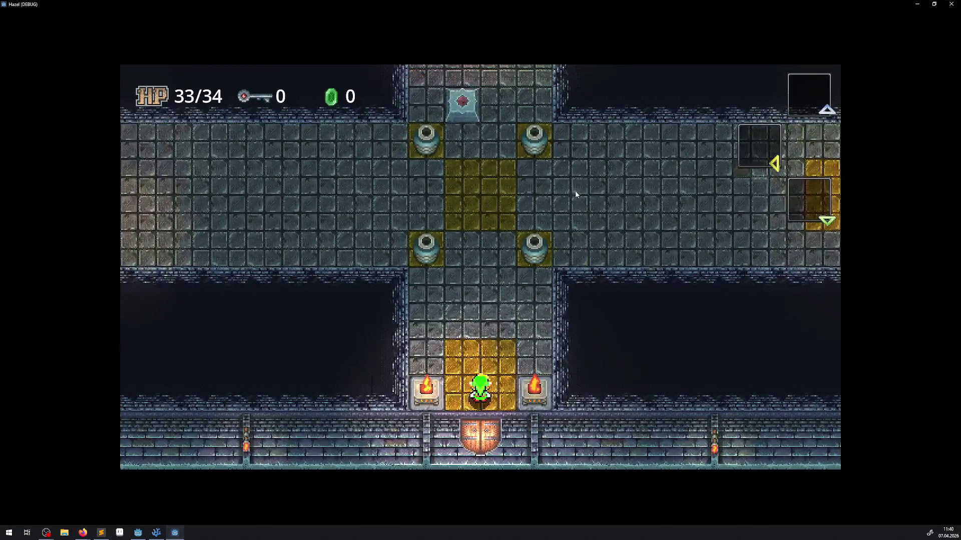
key("Up")
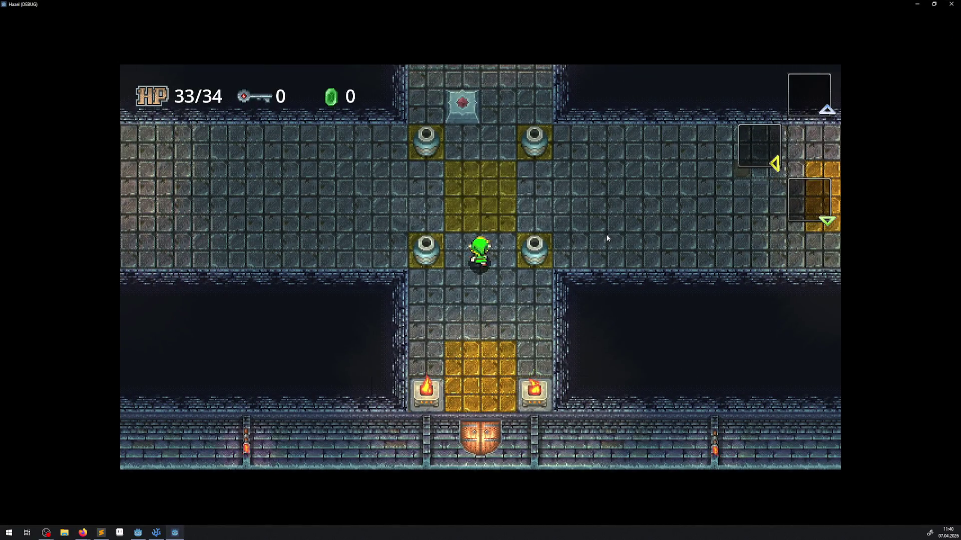
key("Up")
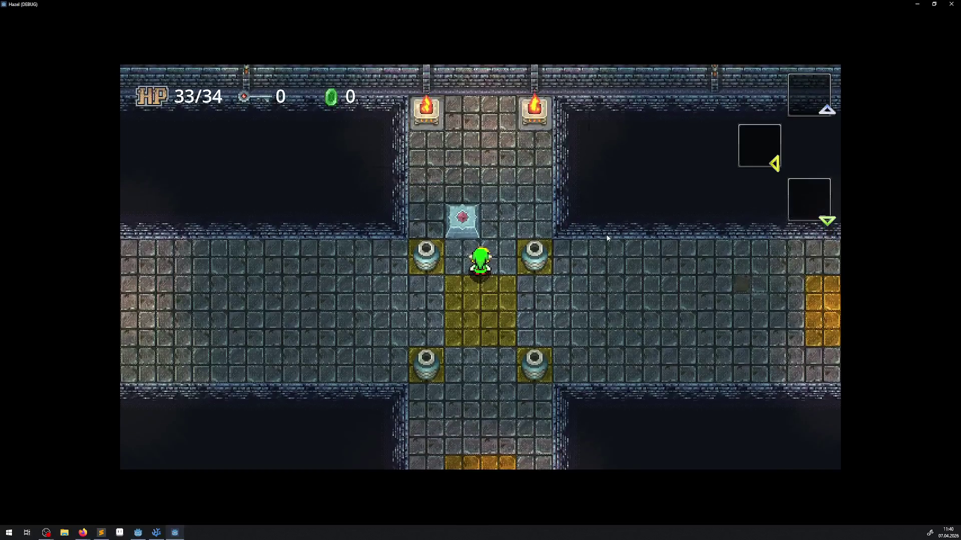
key("Down")
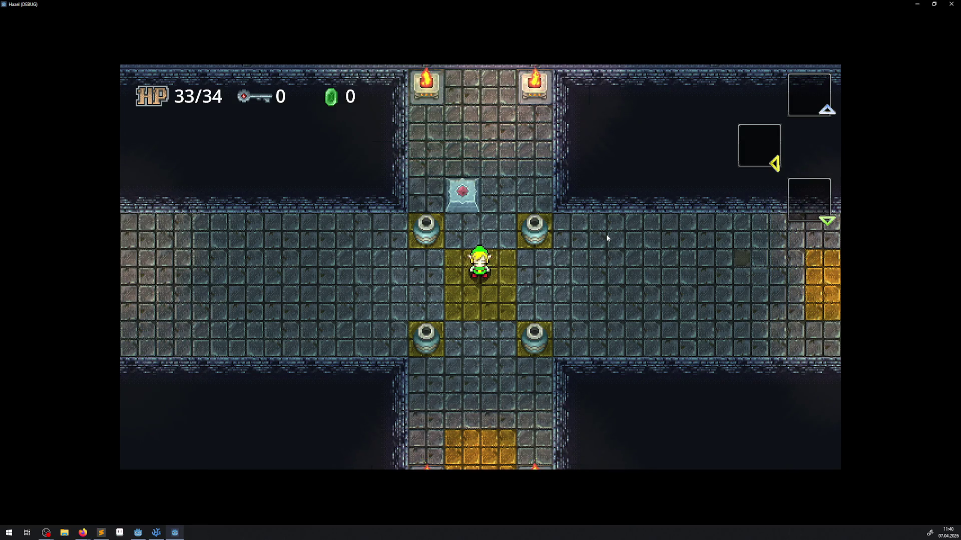
key("Up")
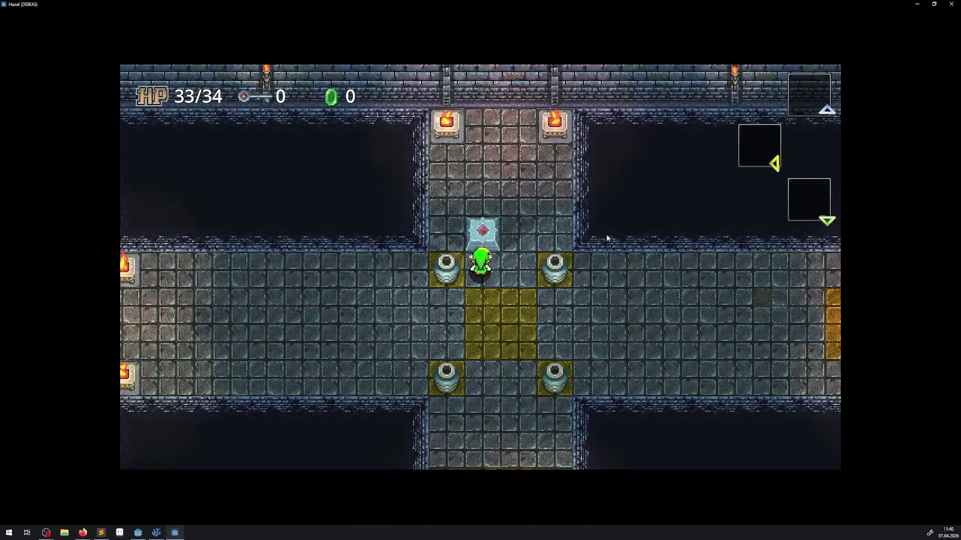
Walk the hero right to the torches, then back down beside the switch
key("Down")
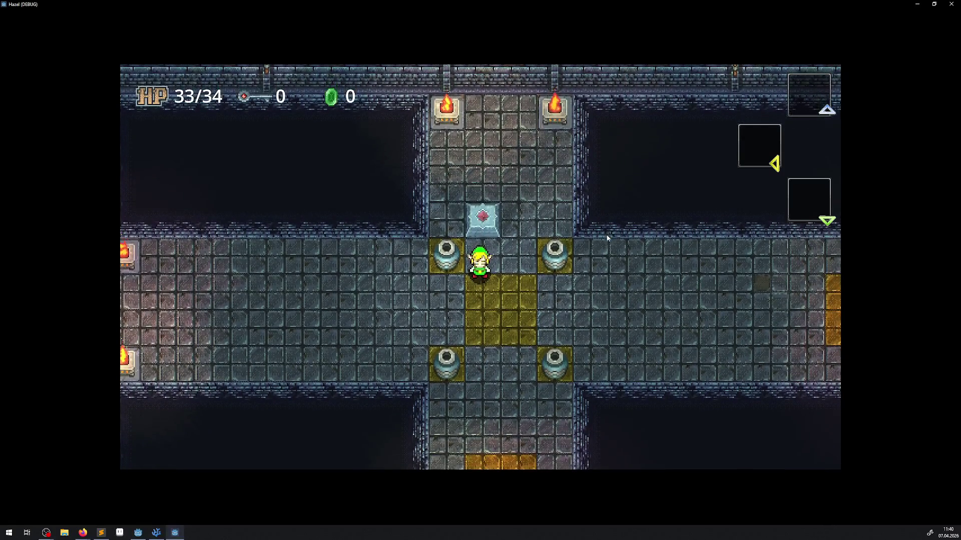
key("Right")
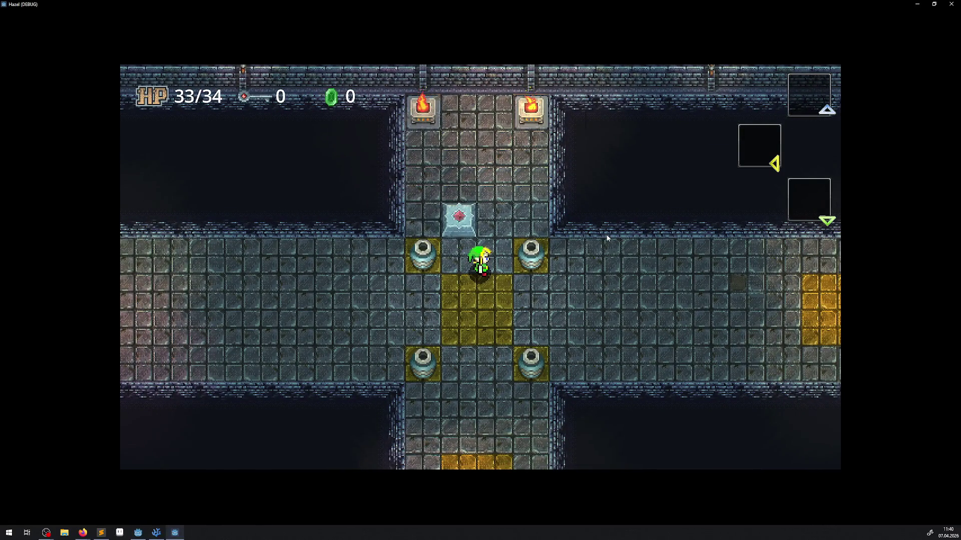
key("Up")
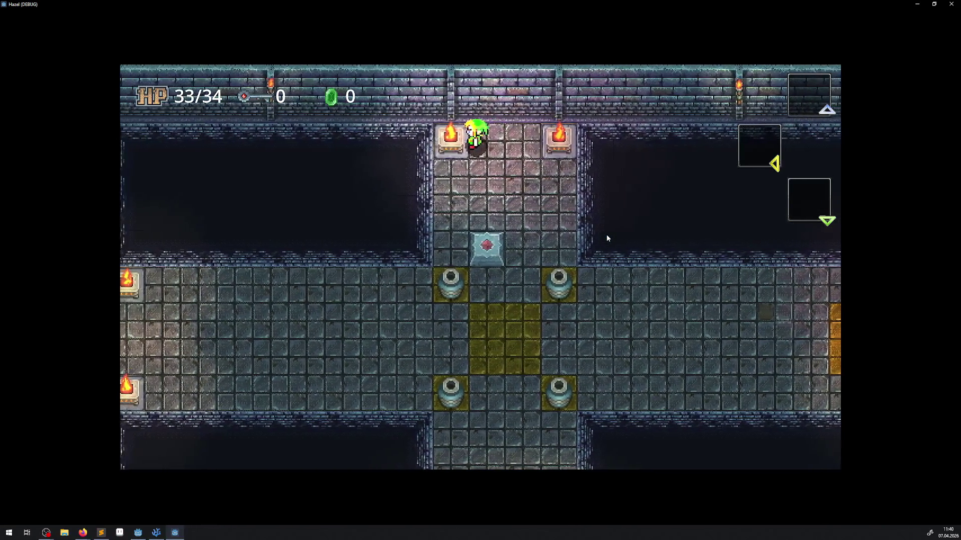
key("Right")
key("Left")
key("Down")
key("Right")
key("Down")
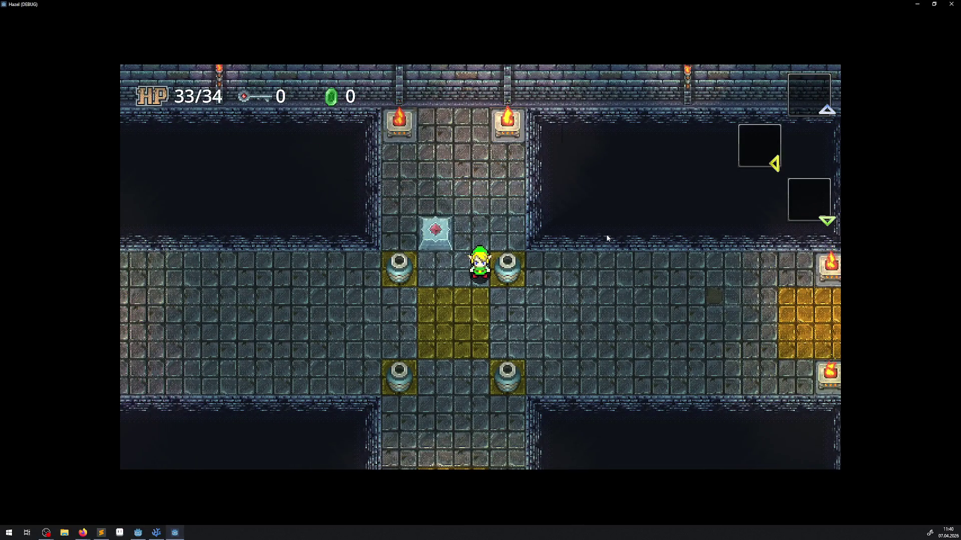
key("Up")
key("Up")
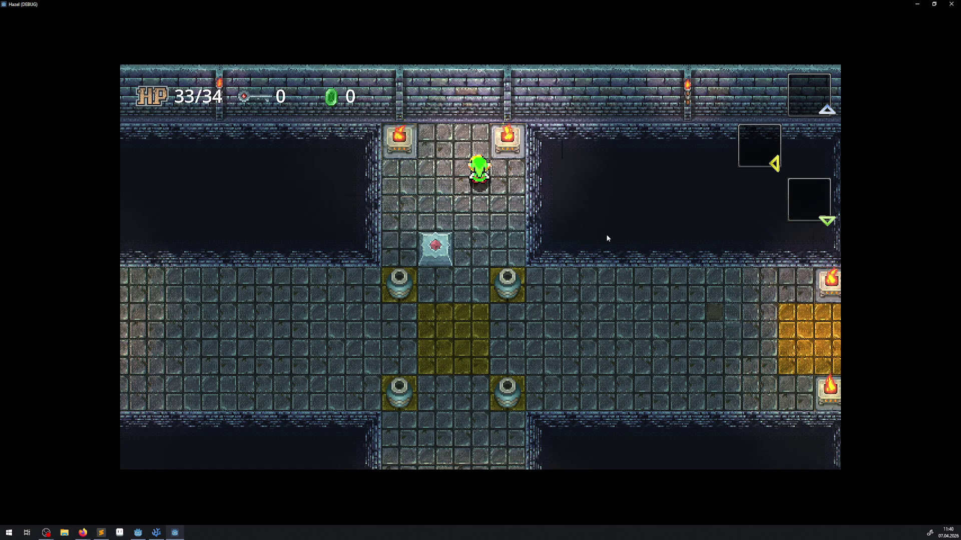
key("Down")
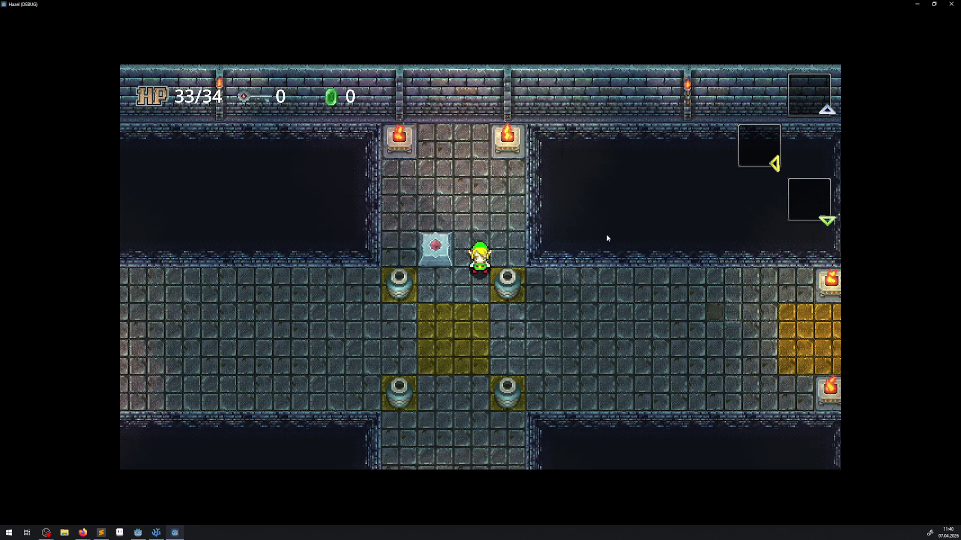
Walk the hero onto the yellow tiles, along the corridor and up toward the pedestal
key("Down")
key("Left")
key("Left")
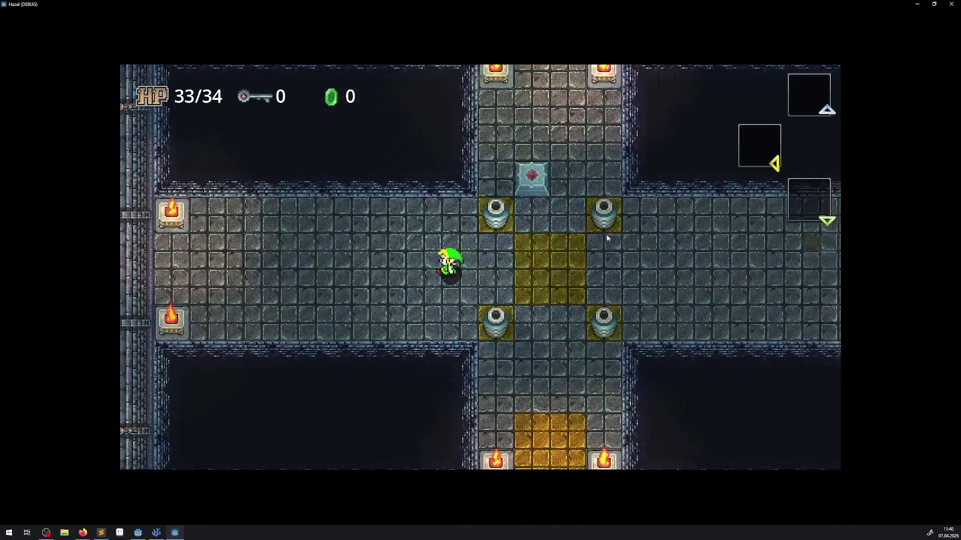
key("Right")
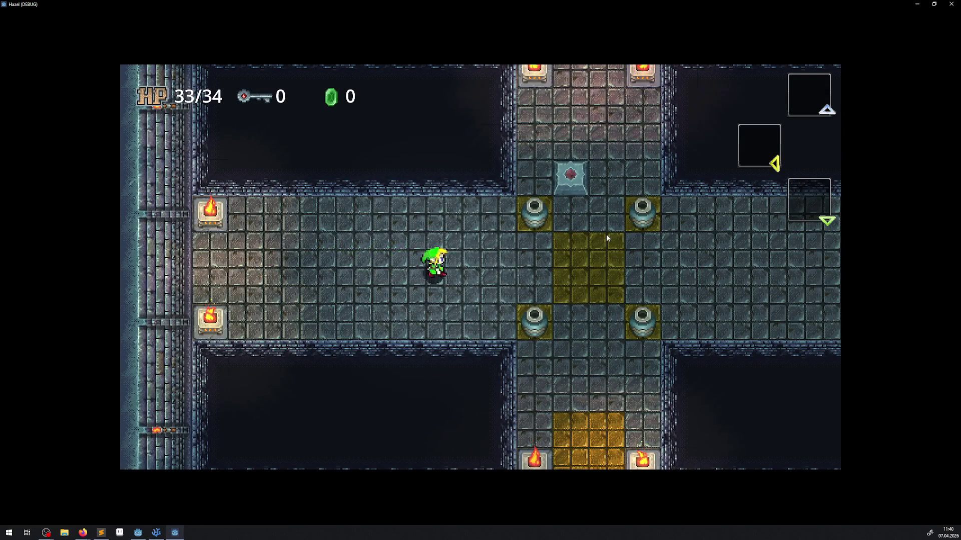
key("Left")
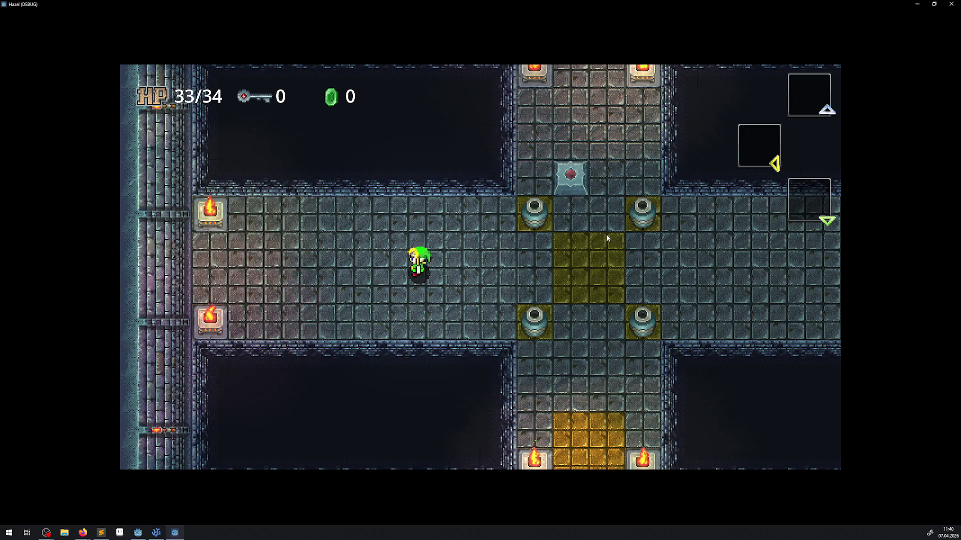
key("Right")
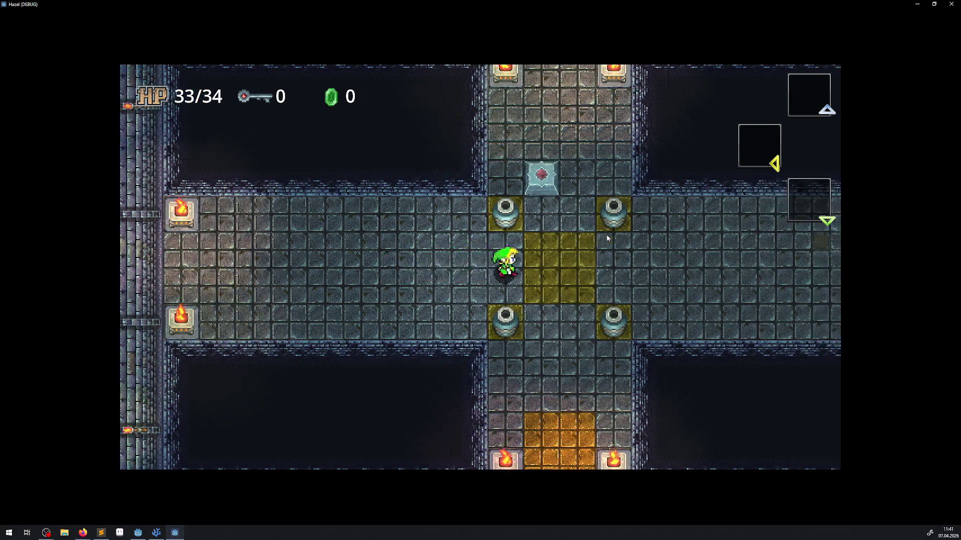
key("Up")
key("Up")
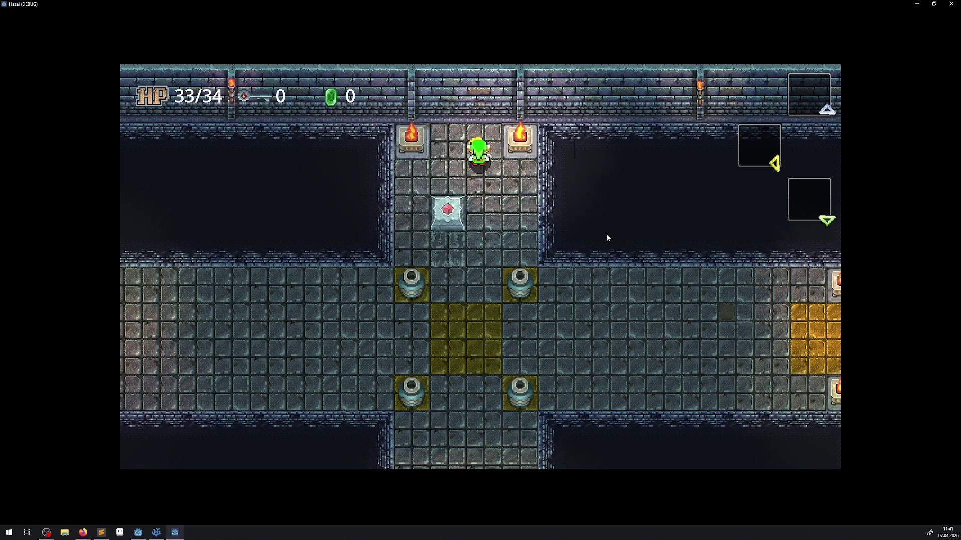
Put out the left fire pedestal's flame, then relight it
key("Left")
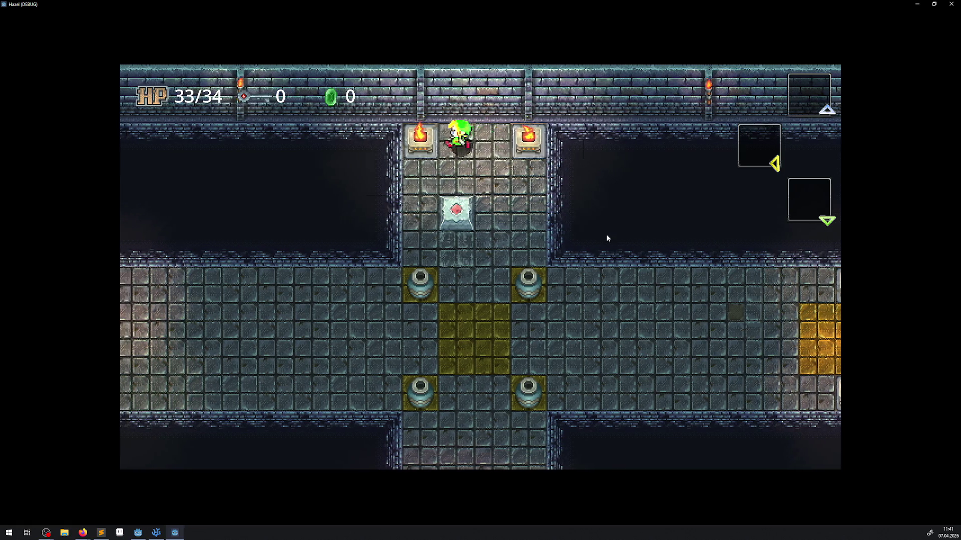
key("space")
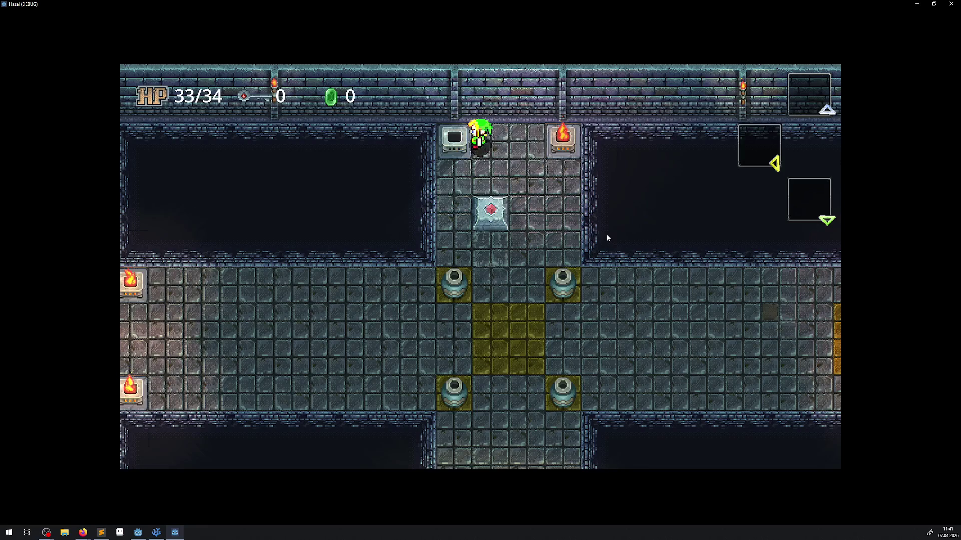
key("Right")
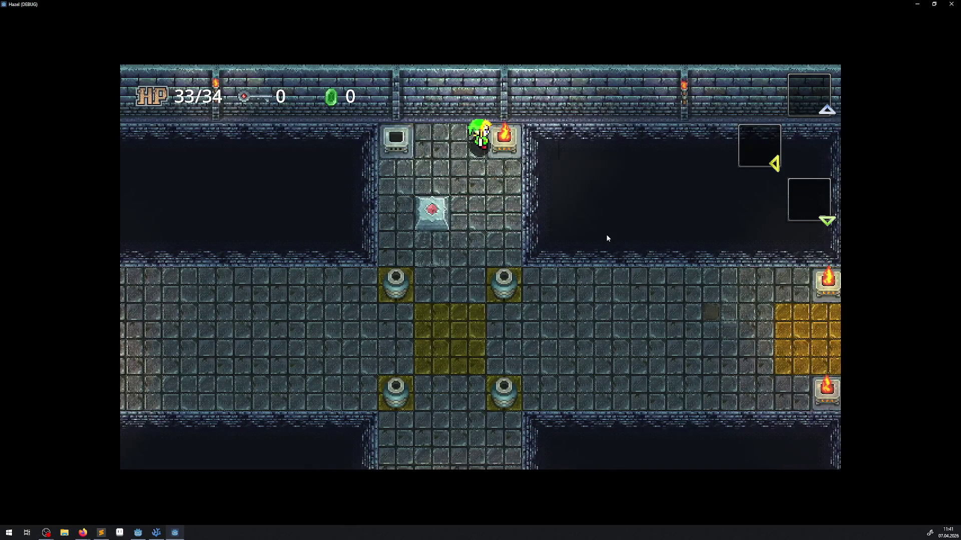
key("Left")
key("space")
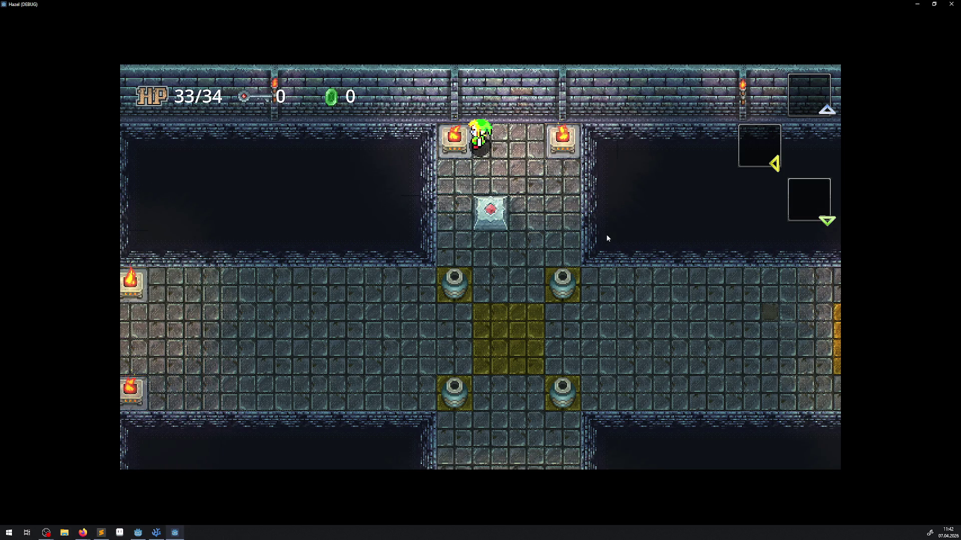
Walk the hero through the room centre and corridor, then pause into the in-game menu
key("Right")
key("Down")
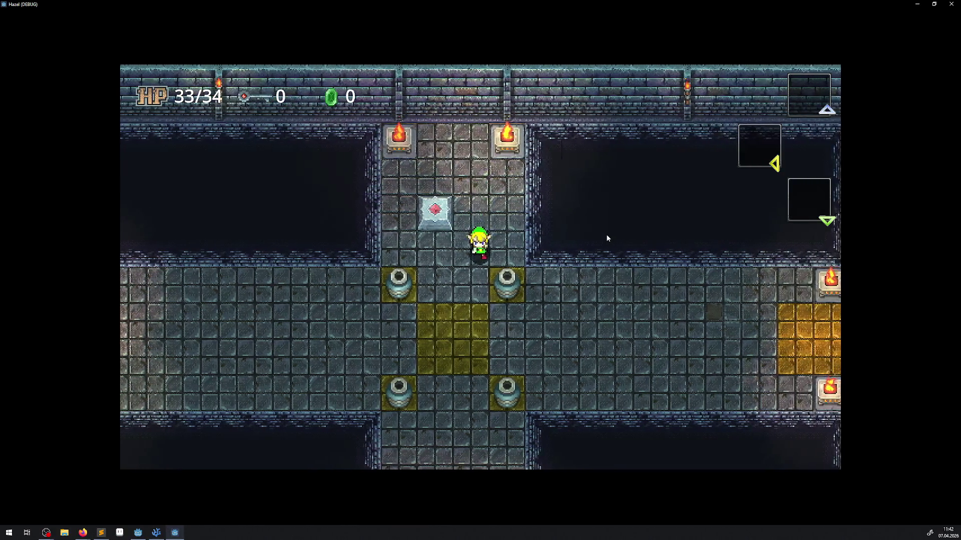
key("Up")
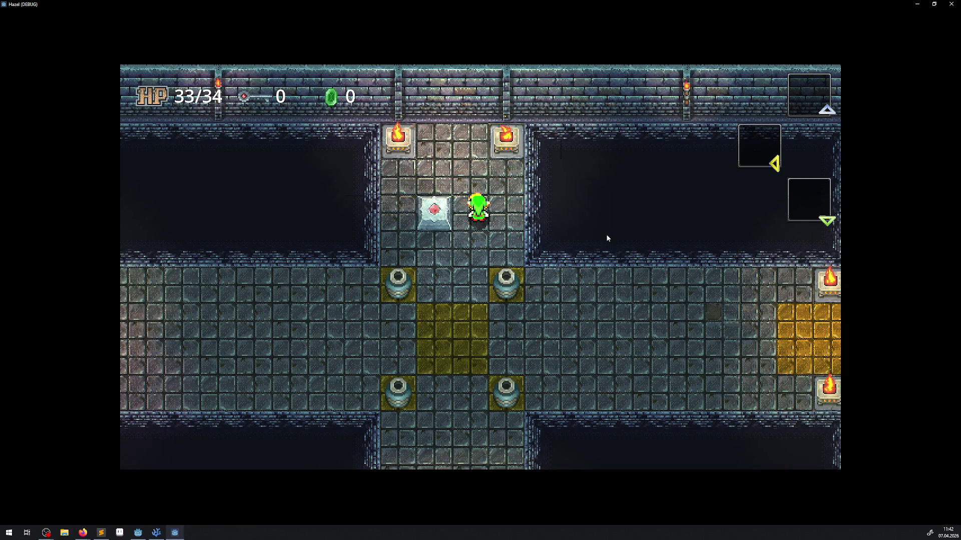
key("Down")
key("Right")
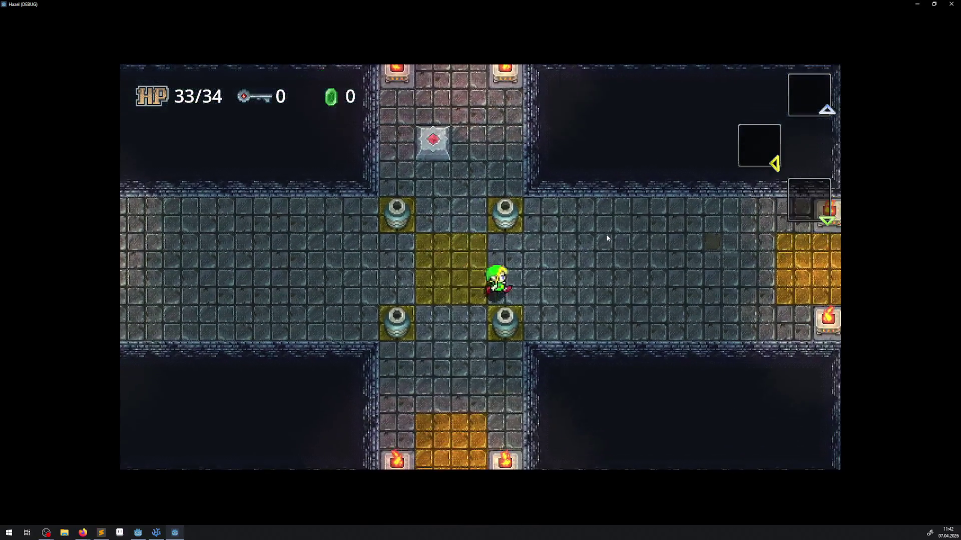
key("Left")
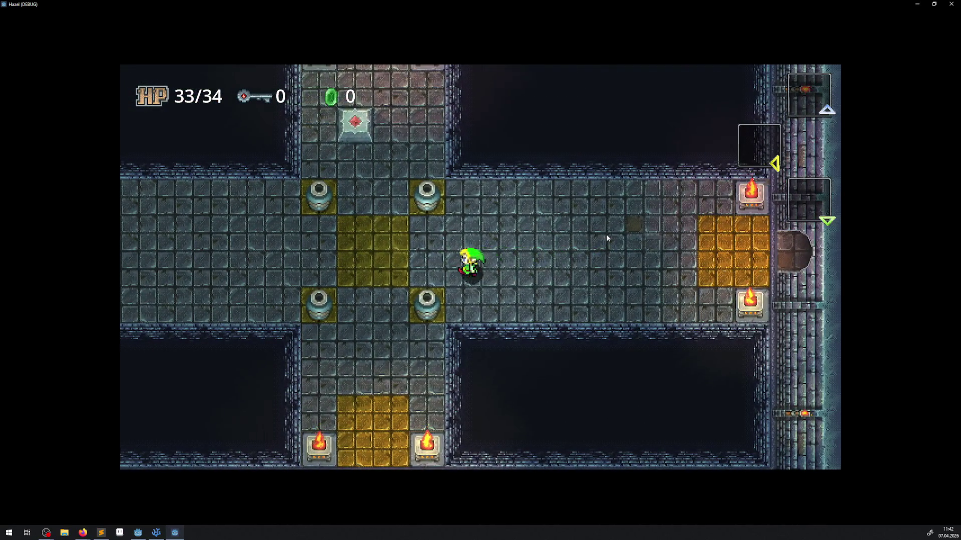
key("Right")
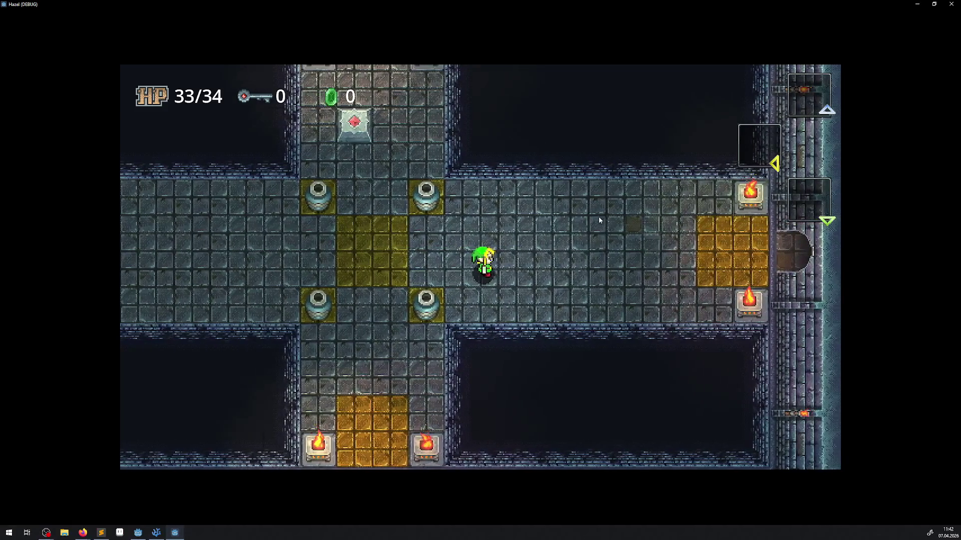
key("Escape")
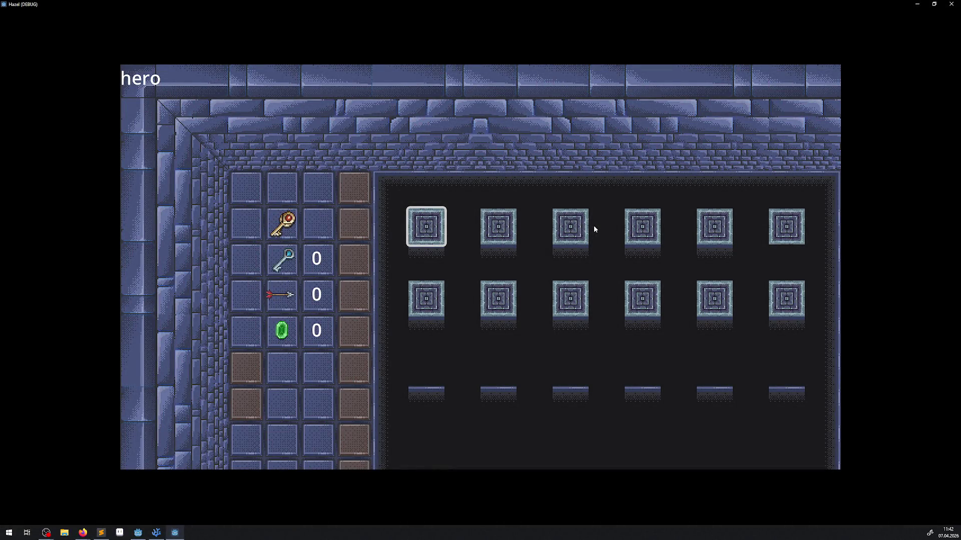
Open the game's system settings and set the resolution to 1920x1080
key("Left")
key("Return")
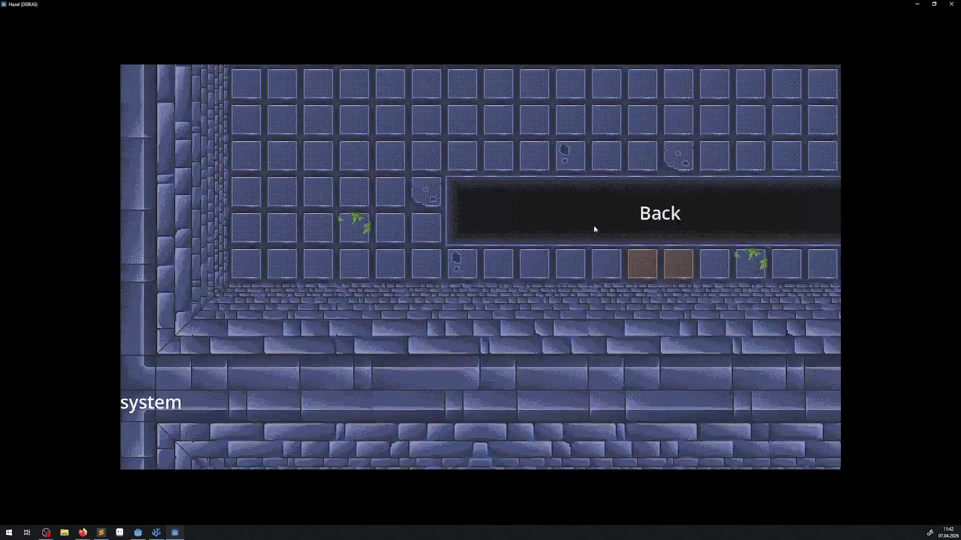
key("Return")
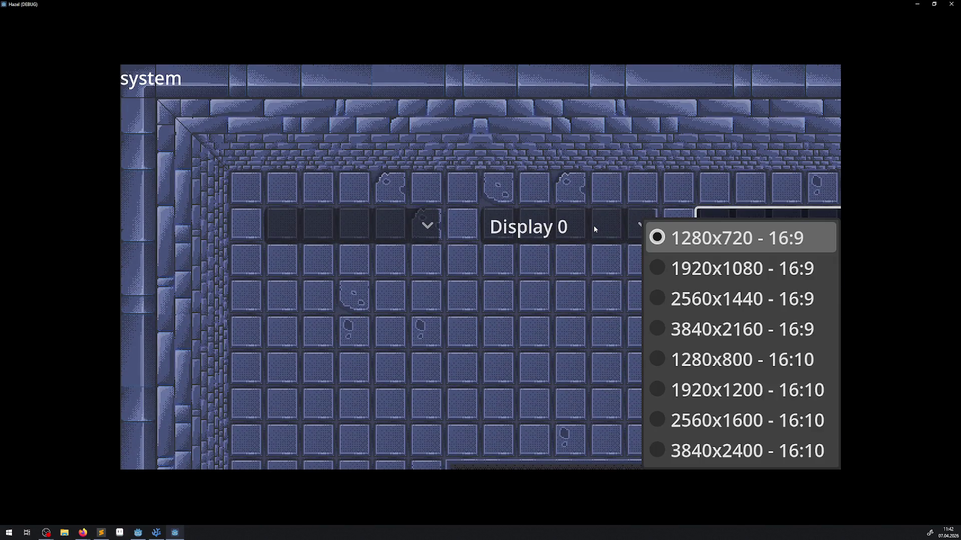
key("Down")
key("Down")
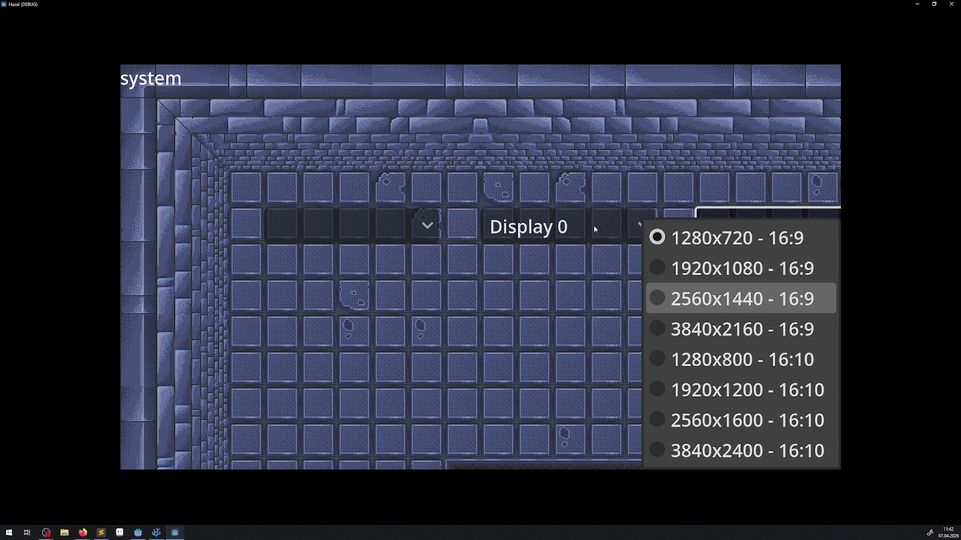
key("Up")
key("Return")
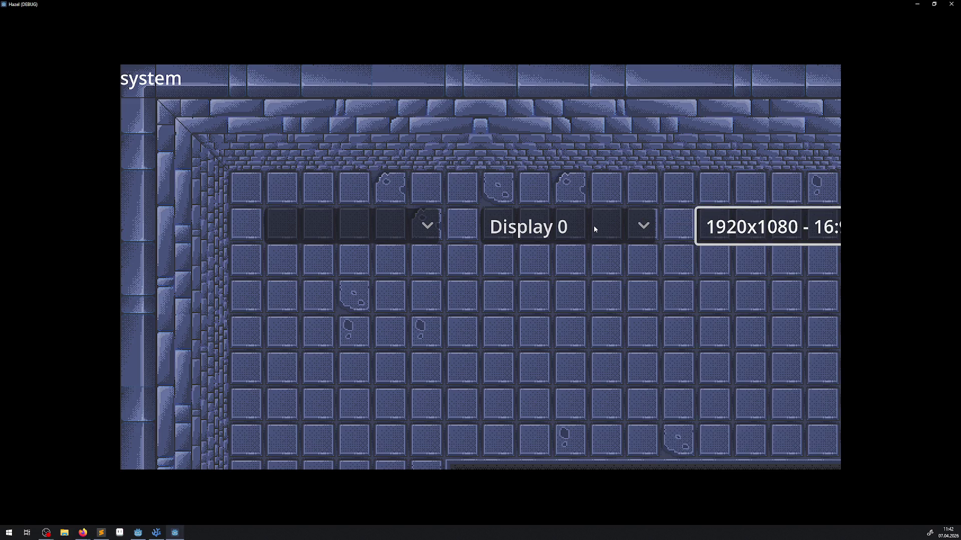
Switch to 2560x1440 fullscreen, then restore 1920x1080 windowed and reopen the resolution list
key("Return")
key("Down")
key("Return")
key("Return")
key("Up")
key("Return")
key("Return")
key("Down")
key("Return")
key("Return")
key("Up")
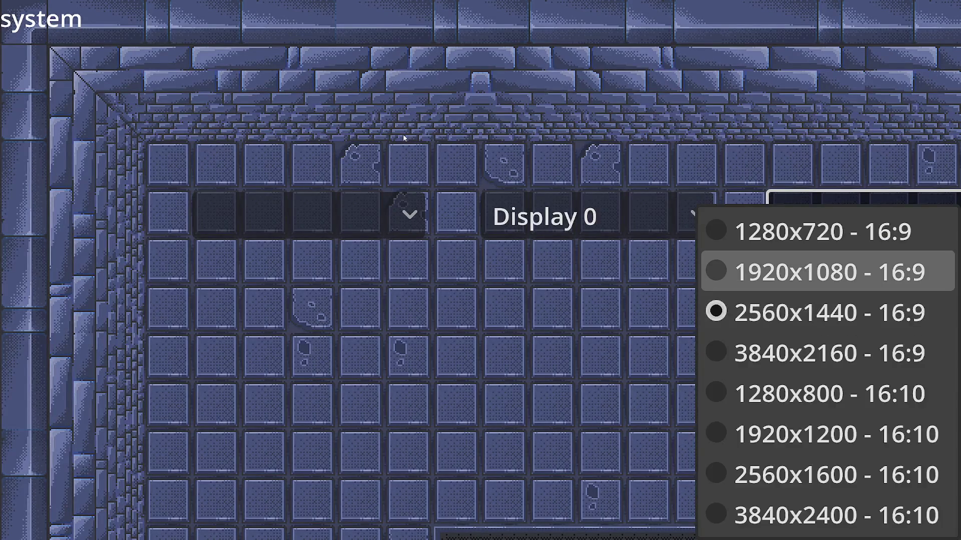
key("Return")
key("Return")
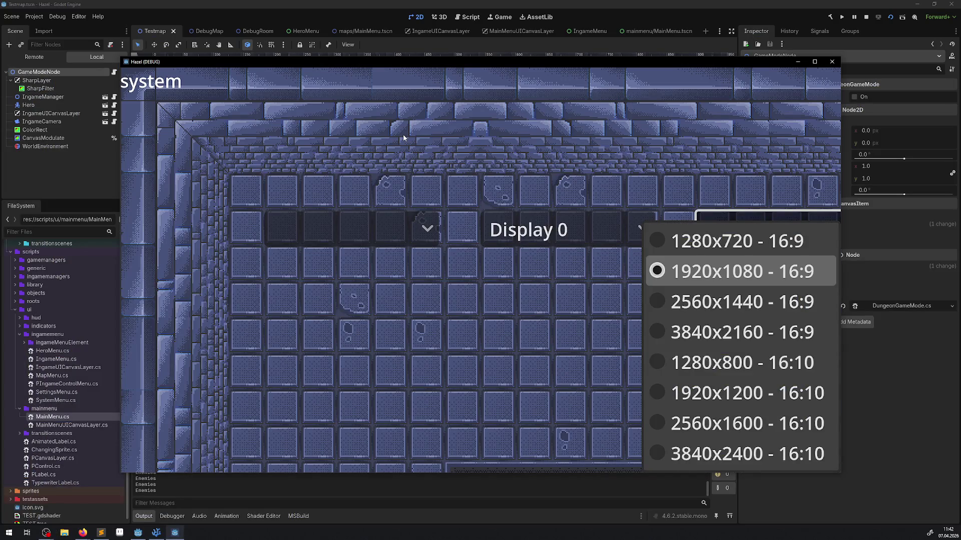
Move the game window to Display 1, then back to Display 0
key("Escape")
key("Left")
key("Return")
key("Down")
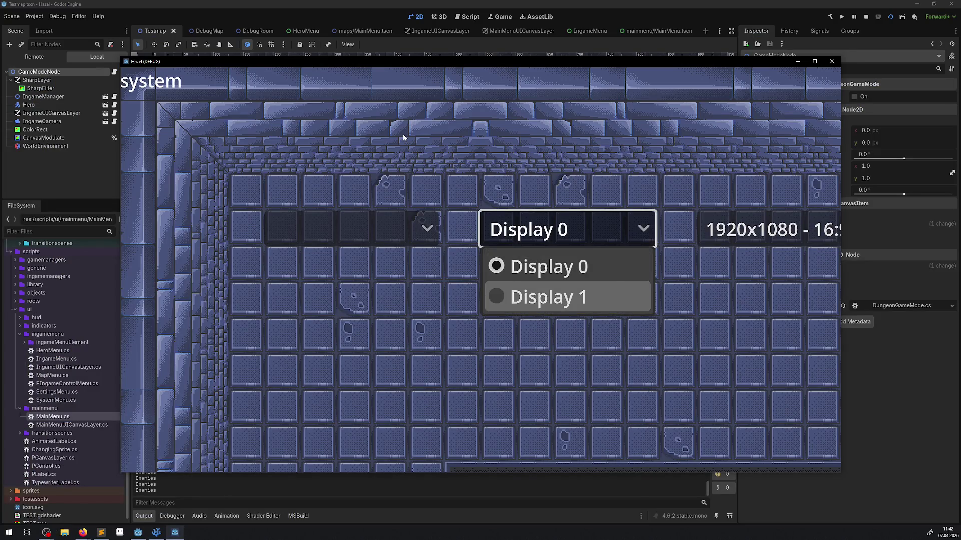
key("Return")
key("Return")
key("Up")
key("Return")
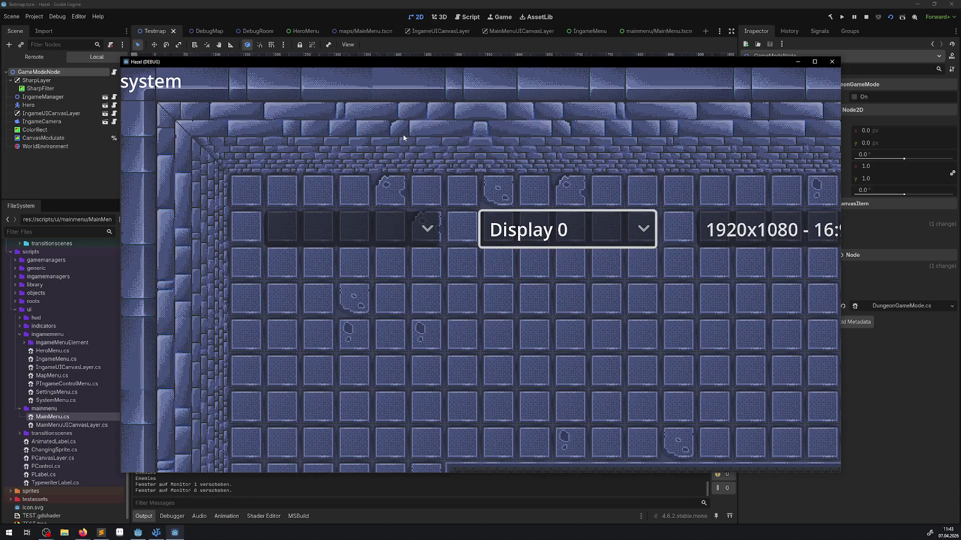
key("Return")
key("Down")
key("Return")
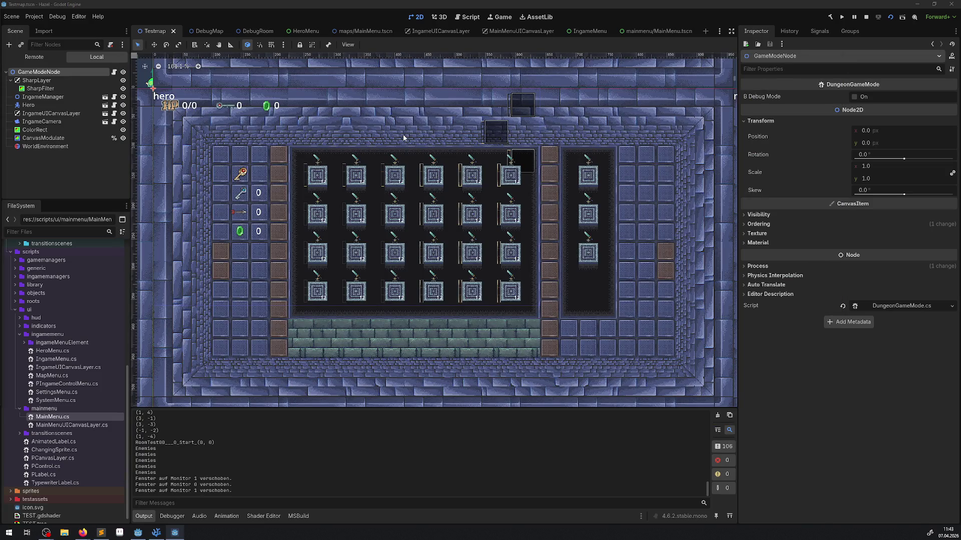
key("Return")
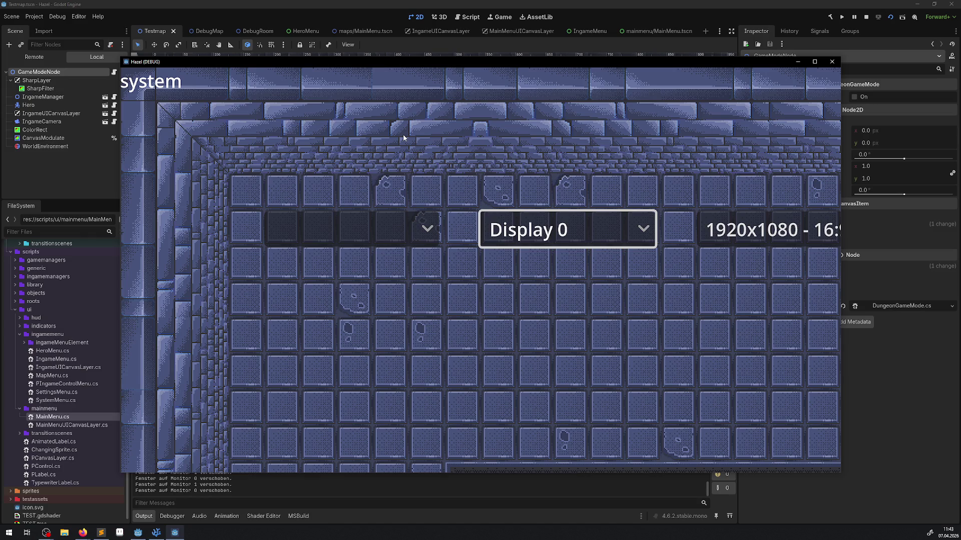
Browse the resolutions including the 16:10 ones, keep 1920x1080, and leave settings
key("Return")
key("Return")
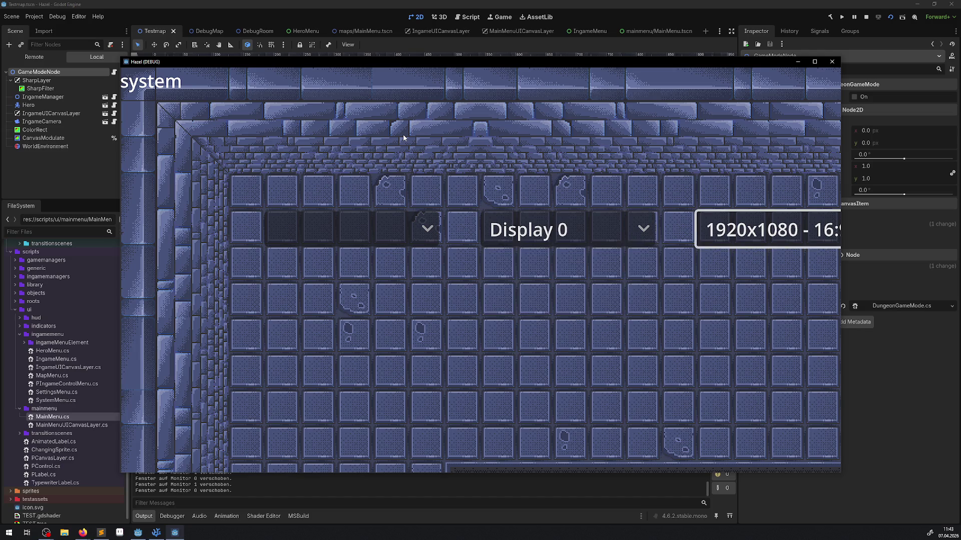
key("Right")
key("Return")
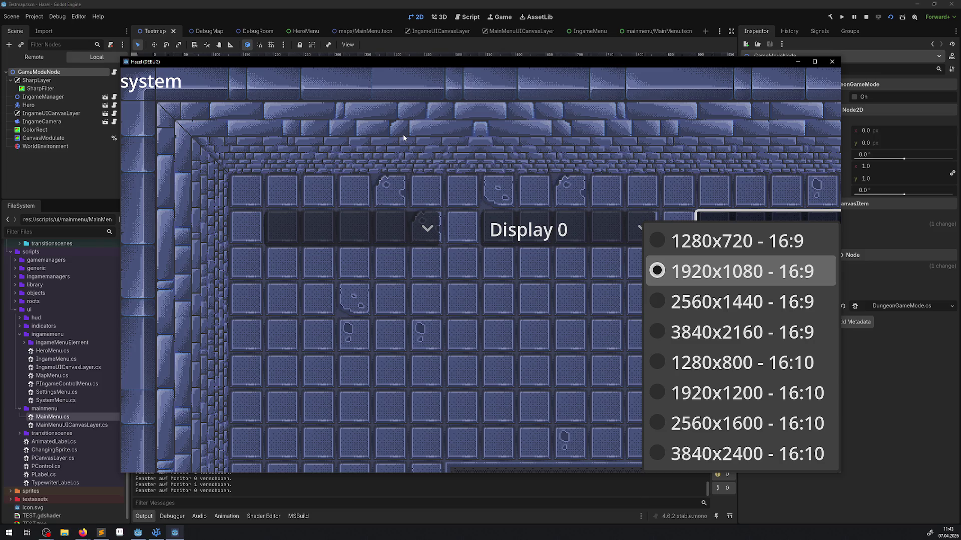
key("Down")
key("Down")
key("Down")
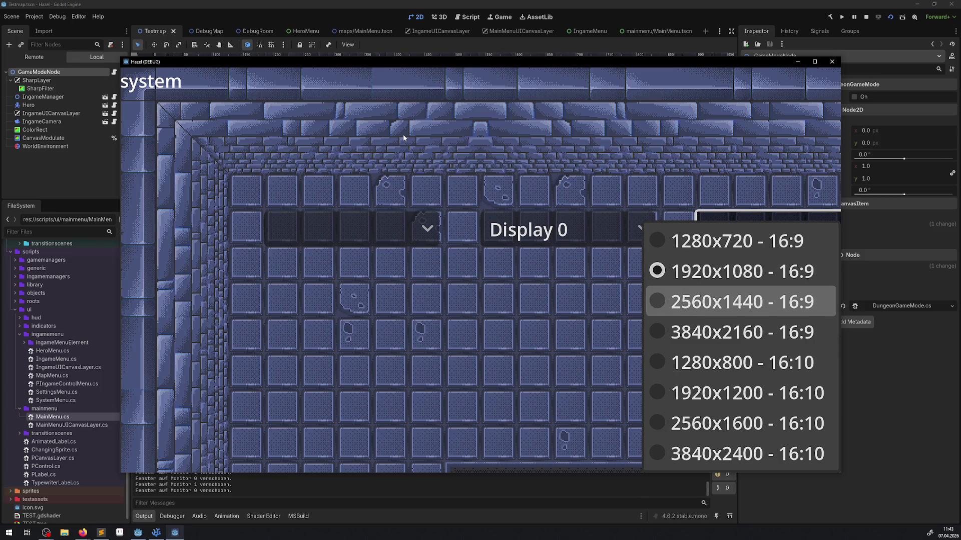
key("Up")
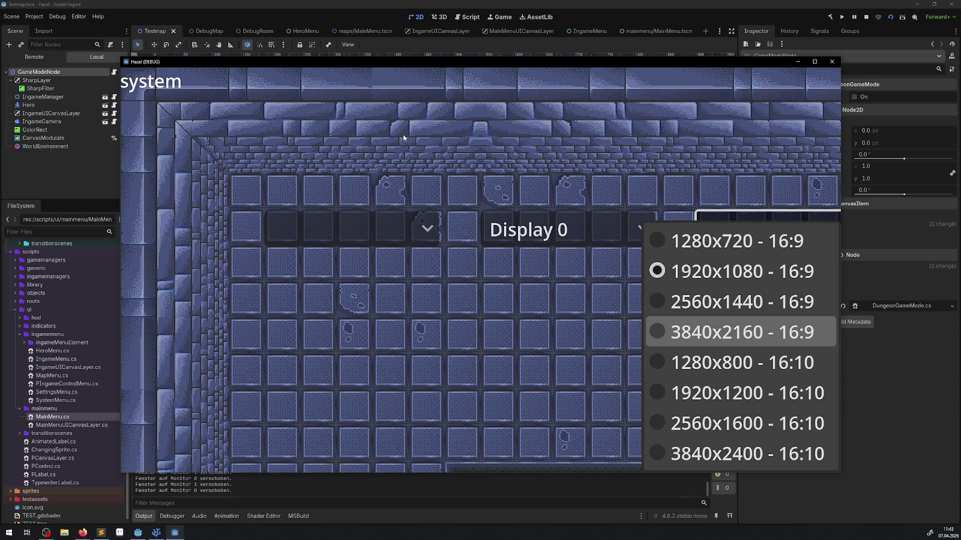
key("Down")
key("Down")
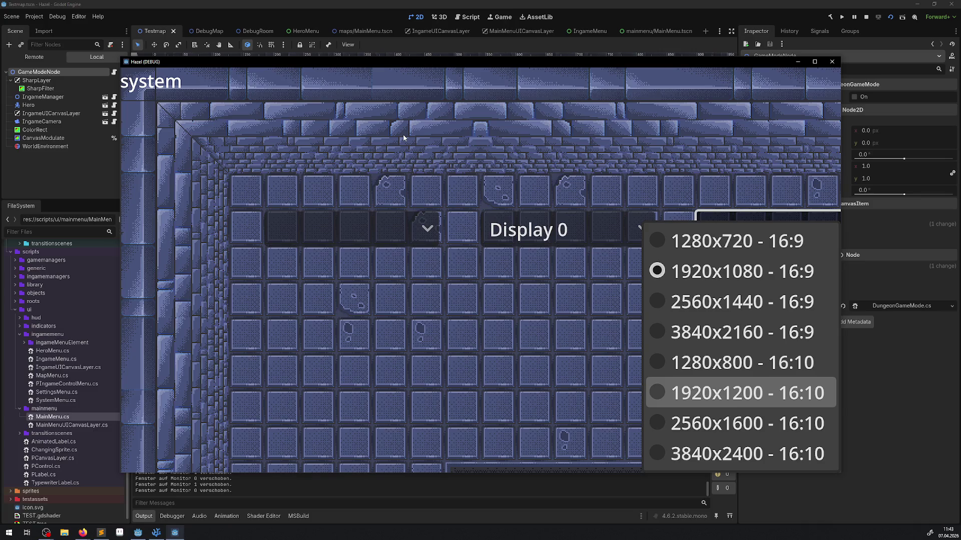
key("Up")
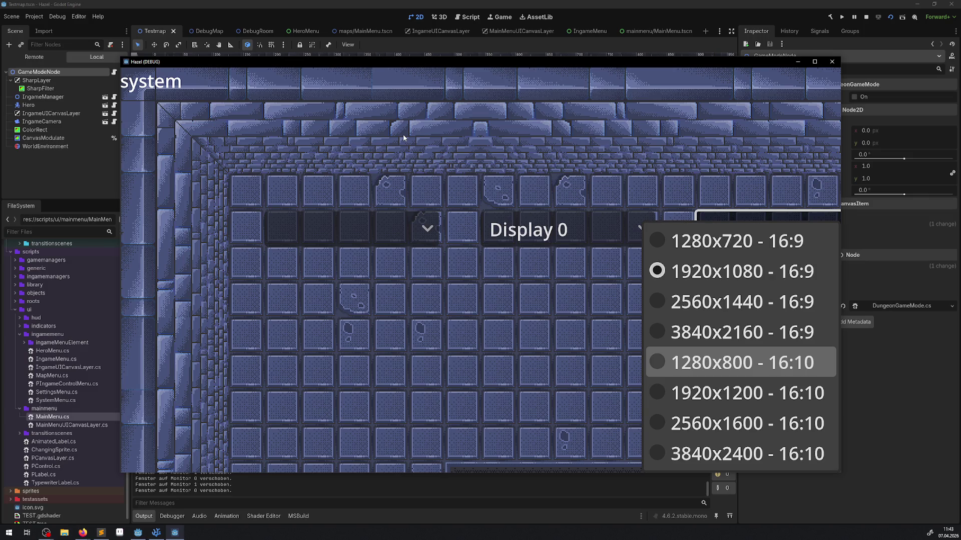
key("Down")
key("Down")
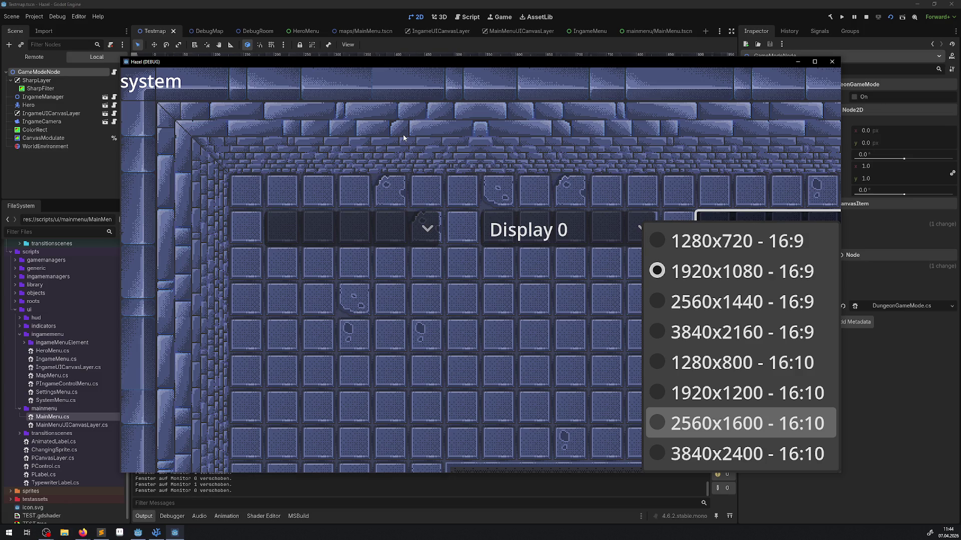
key("Up")
key("Up")
key("Up")
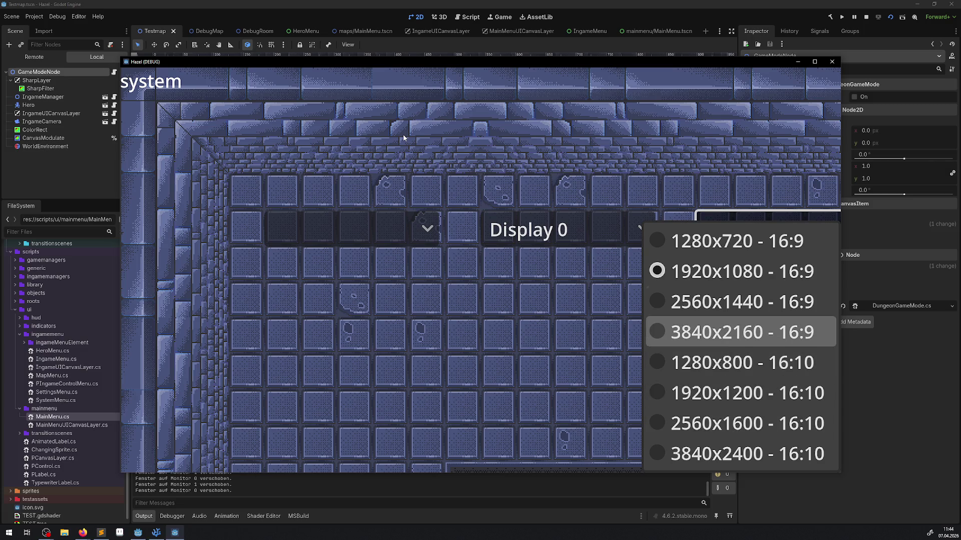
key("Return")
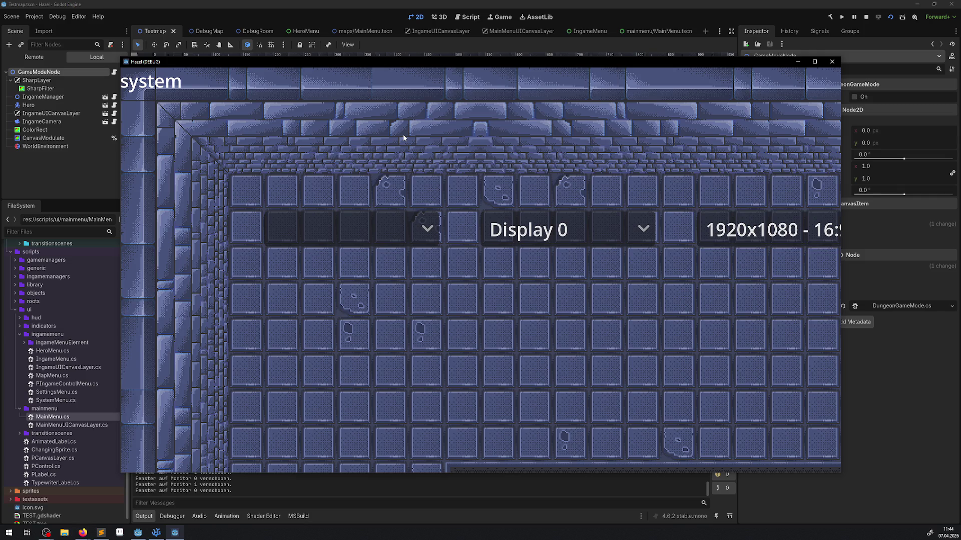
key("Escape")
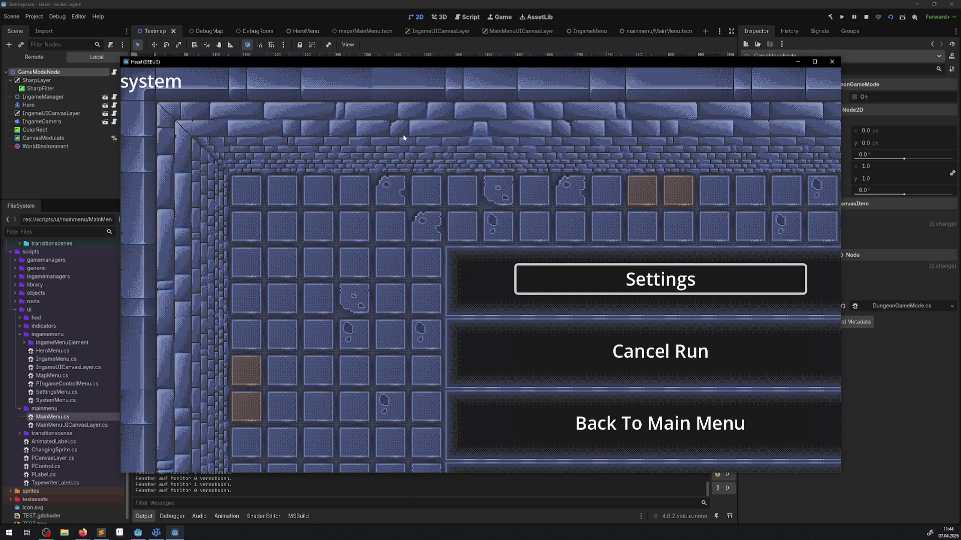
Resume play and walk the hero to the east door, west side and north corridor
key("Escape")
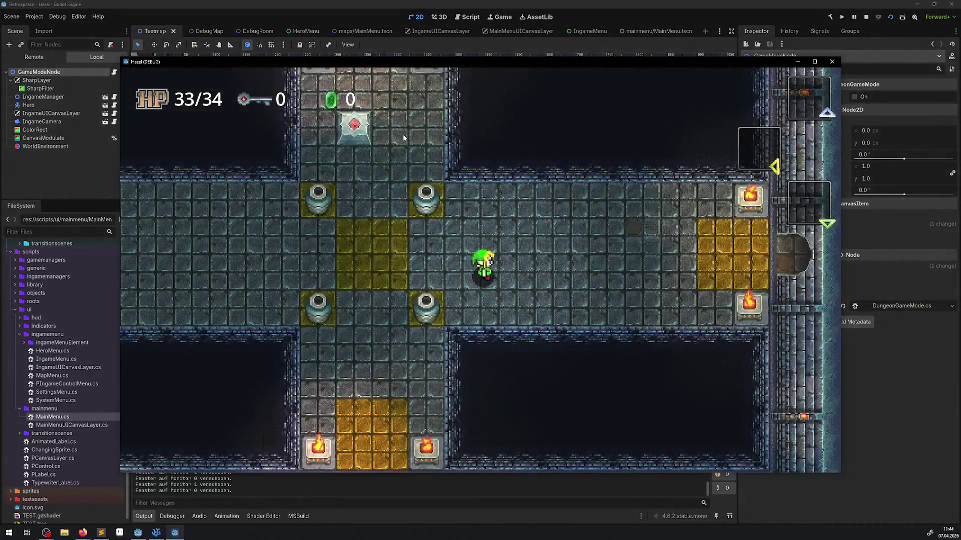
key("Left")
key("Up")
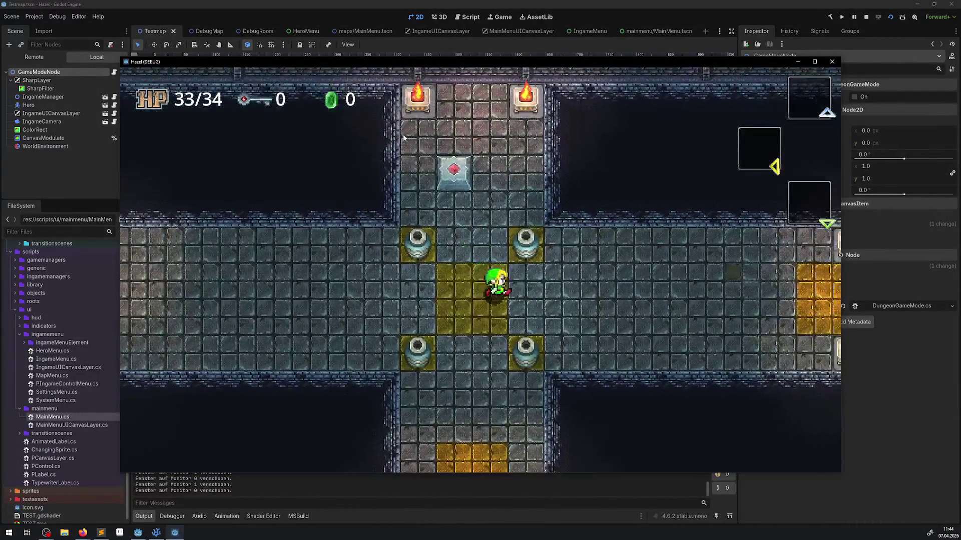
key("Right")
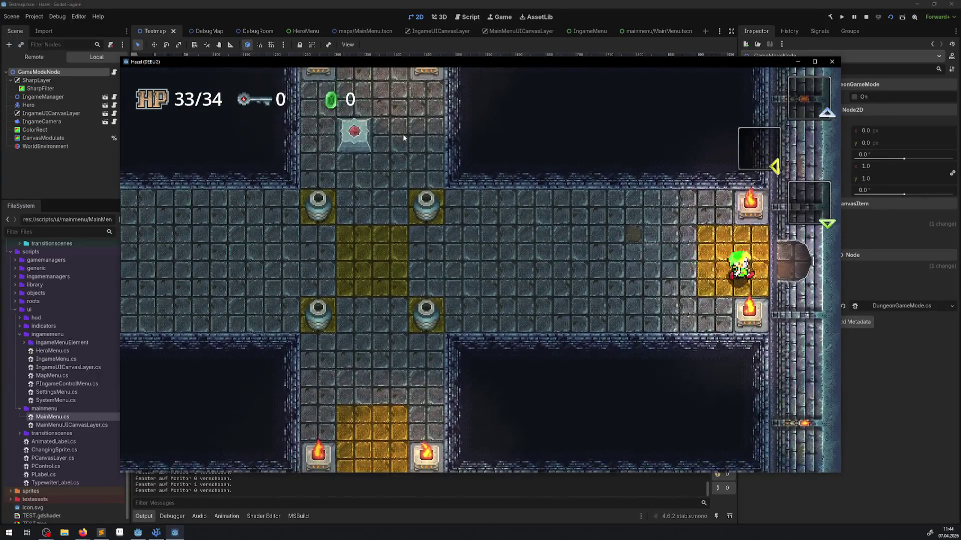
key("Left")
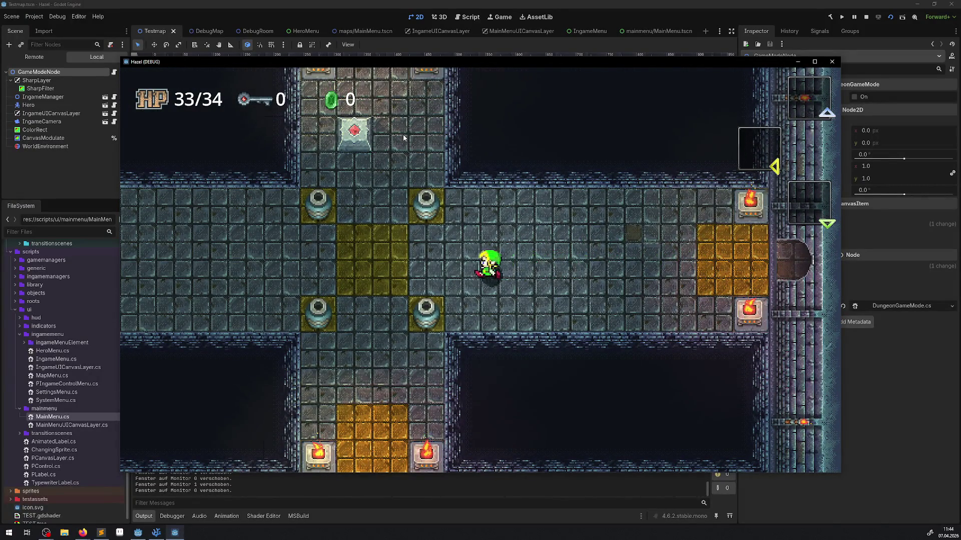
key("Left")
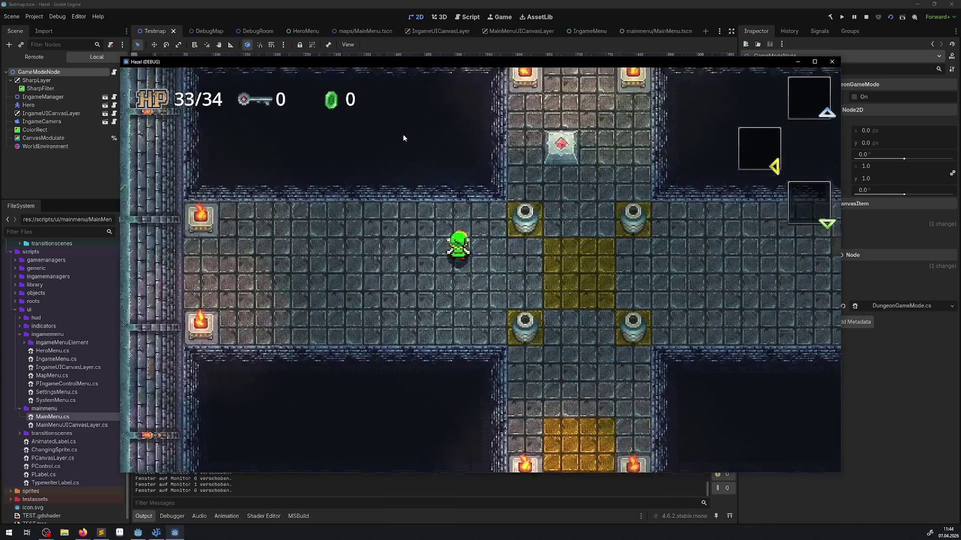
key("Up")
key("Right")
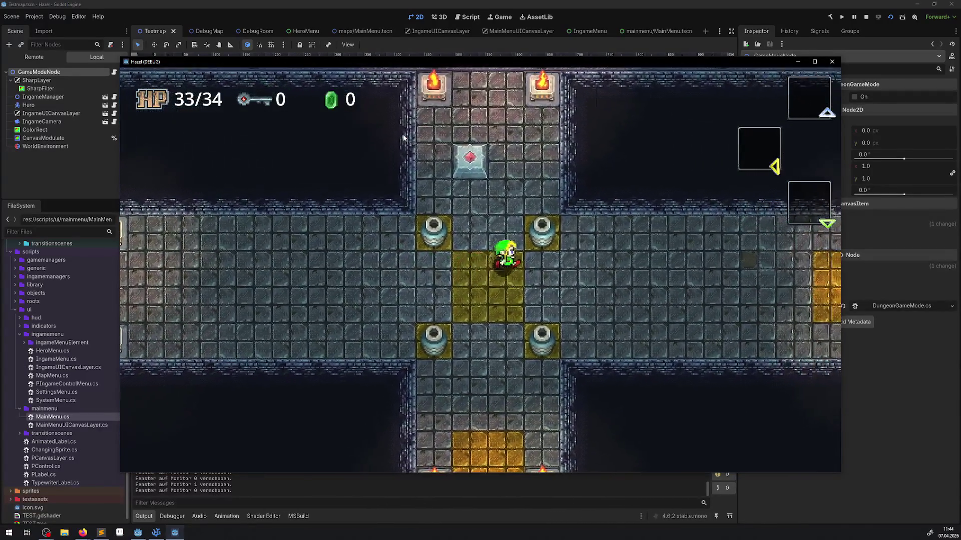
key("Up")
Walk the hero into the south corridor, toward the south door, up north, and back to centre
key("Down")
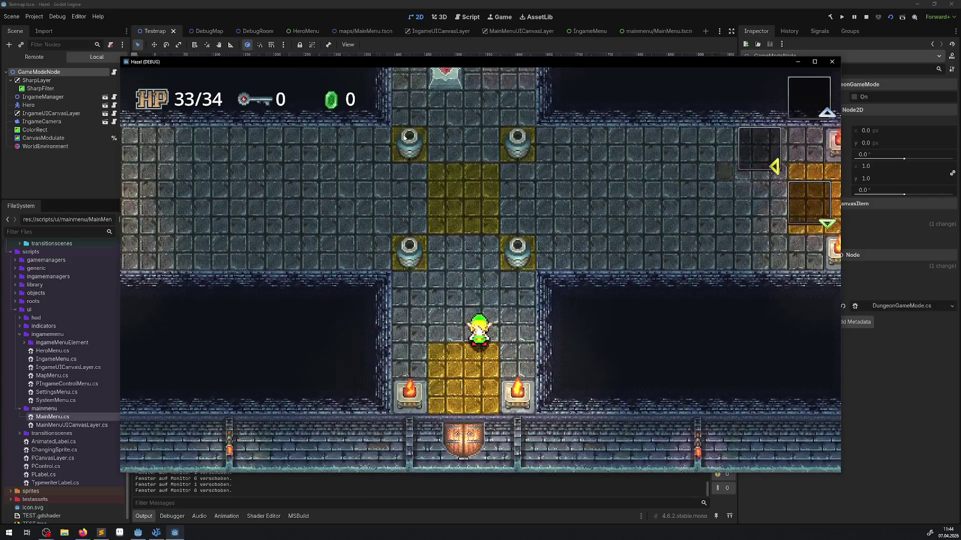
key("Up")
key("Left")
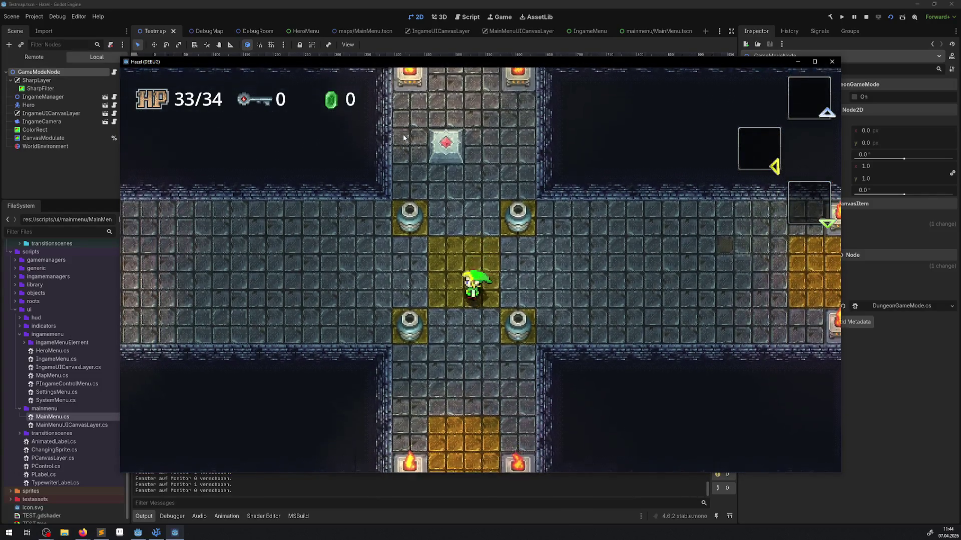
key("Left")
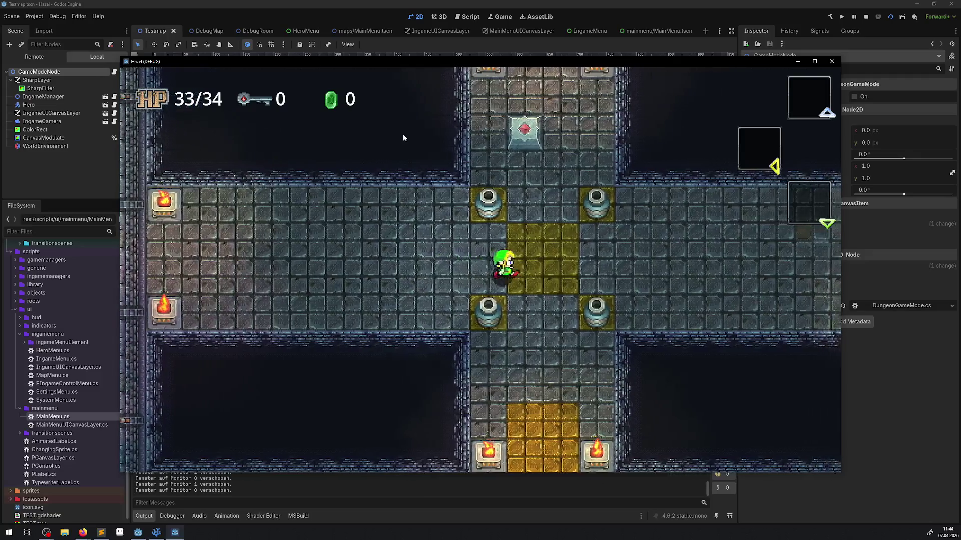
key("Right")
key("Down")
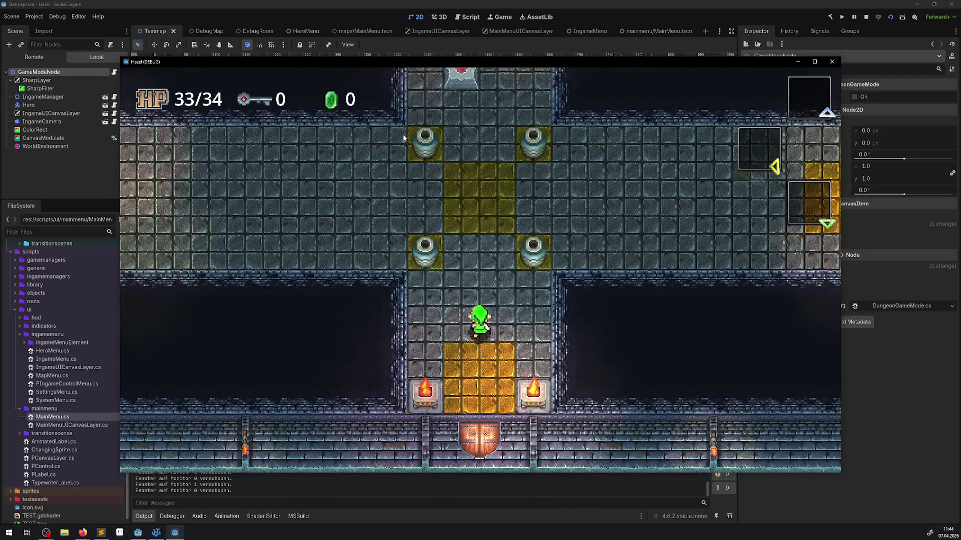
key("Up")
key("Right")
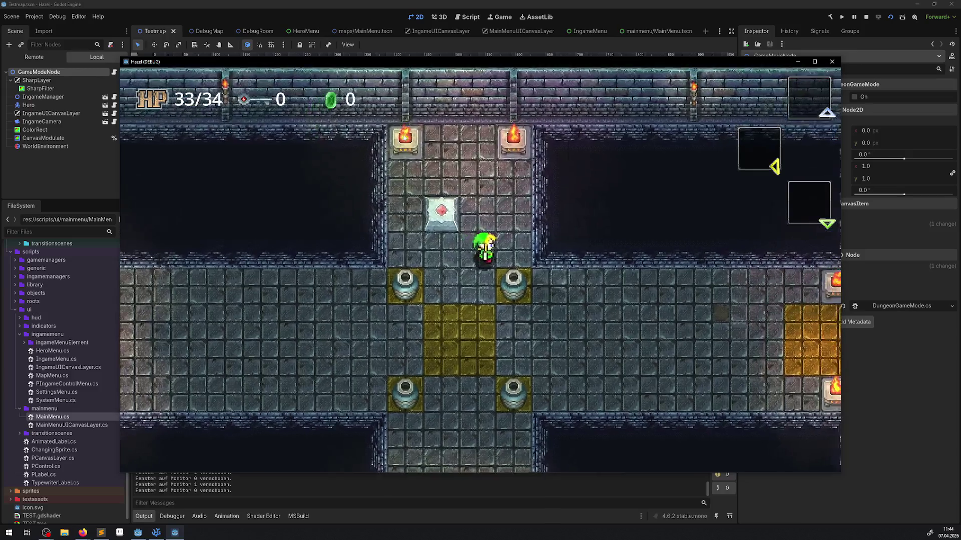
key("Left")
key("Down")
key("Up")
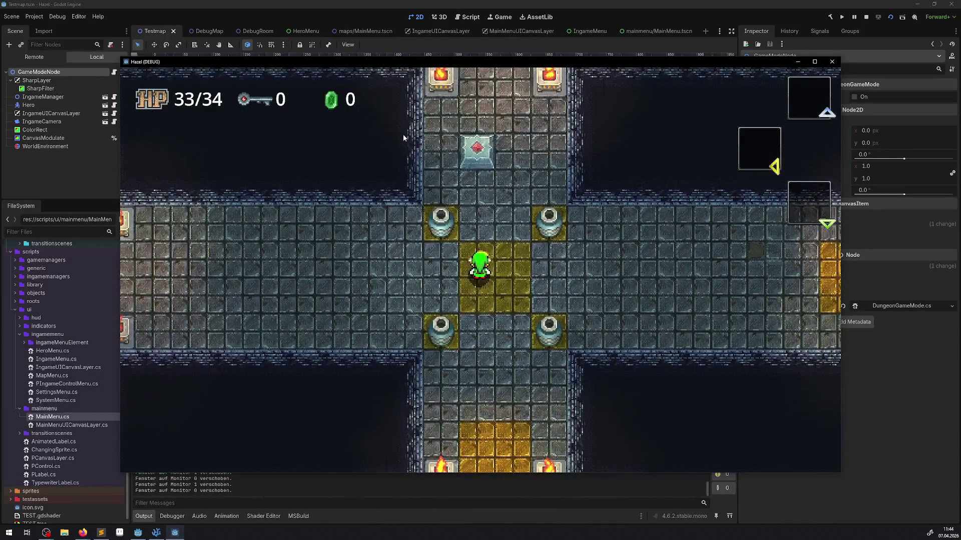
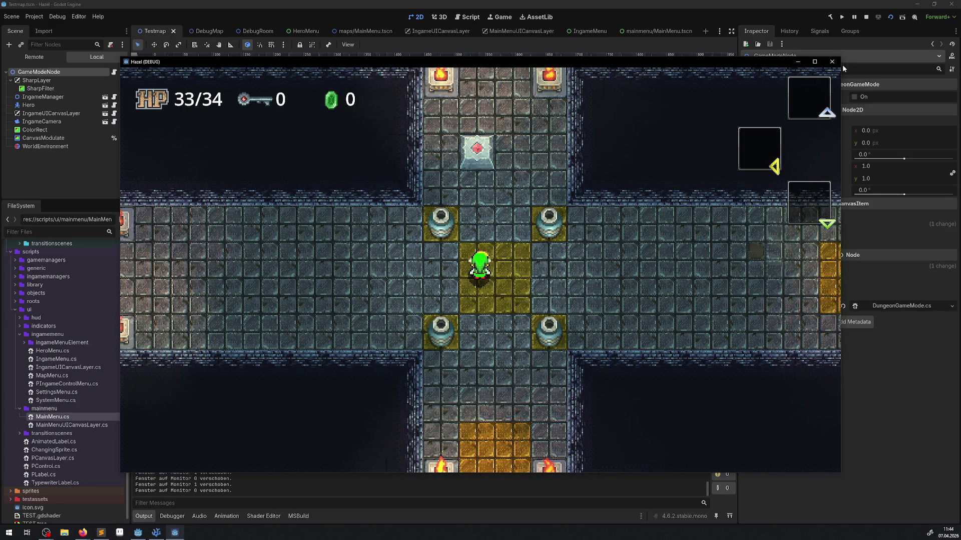
Show the running game's Remote scene tree and select IngameCamera to view its Camera2D settings
left_click_drag(275, 62, 340, 66)
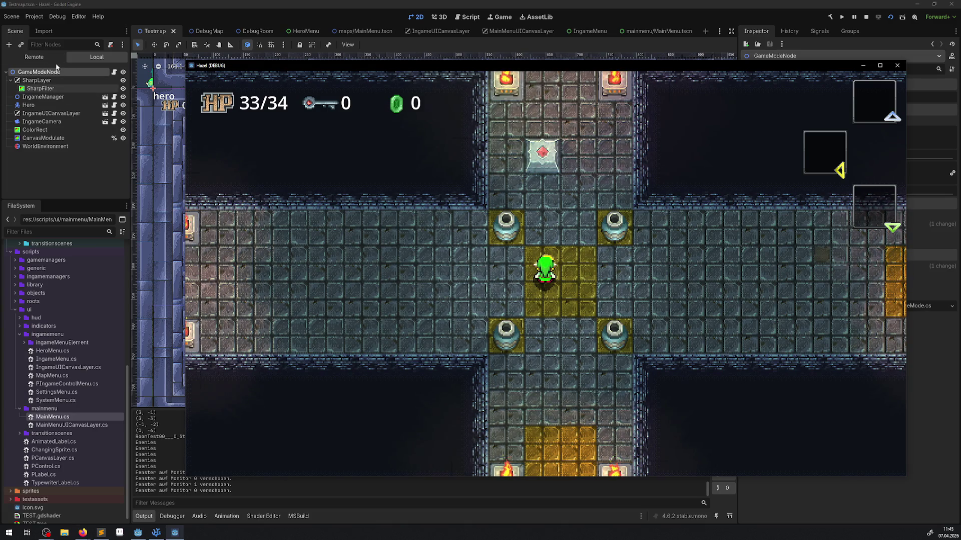
left_click(28, 60)
left_click(45, 129)
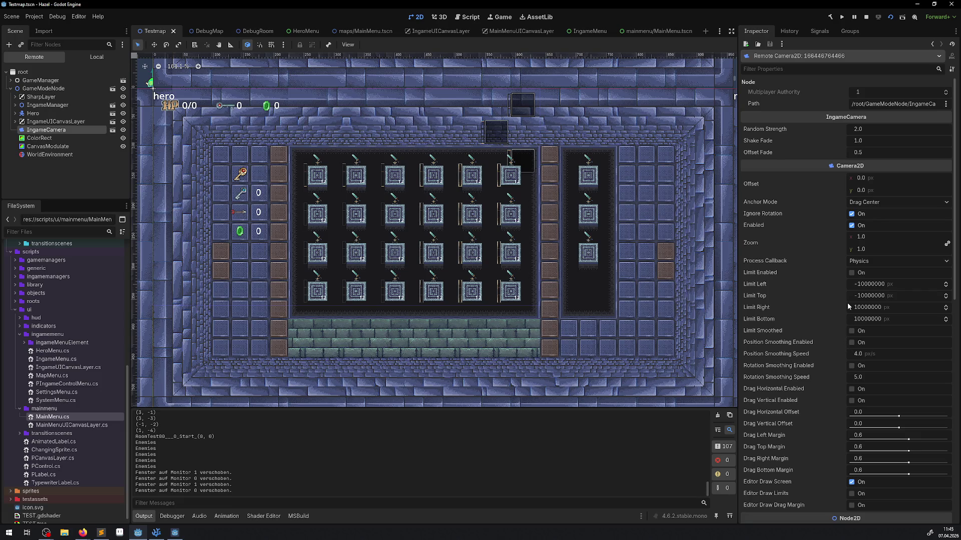
Set the live camera's zoom to 0.5 in the Inspector
left_click_drag(878, 250, 892, 248)
left_click(894, 249)
type("0.5")
key("Return")
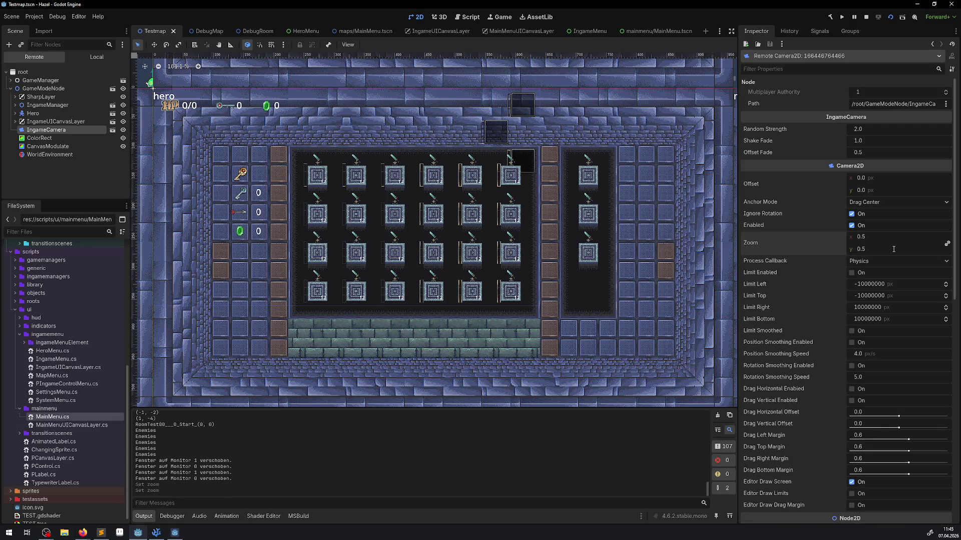
Walk the hero around the room and carry the small box below the centre pillars
left_click(175, 532)
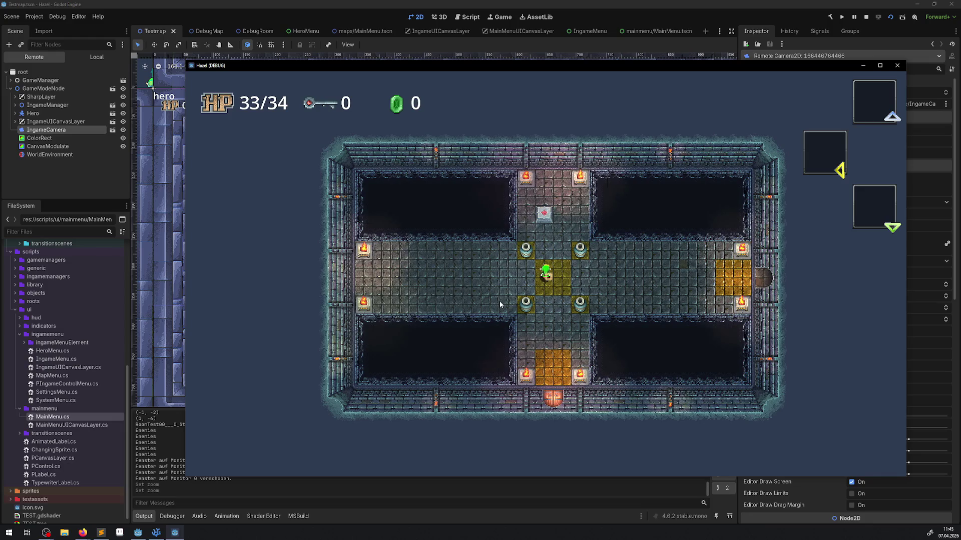
key("Down")
key("Up")
key("Down")
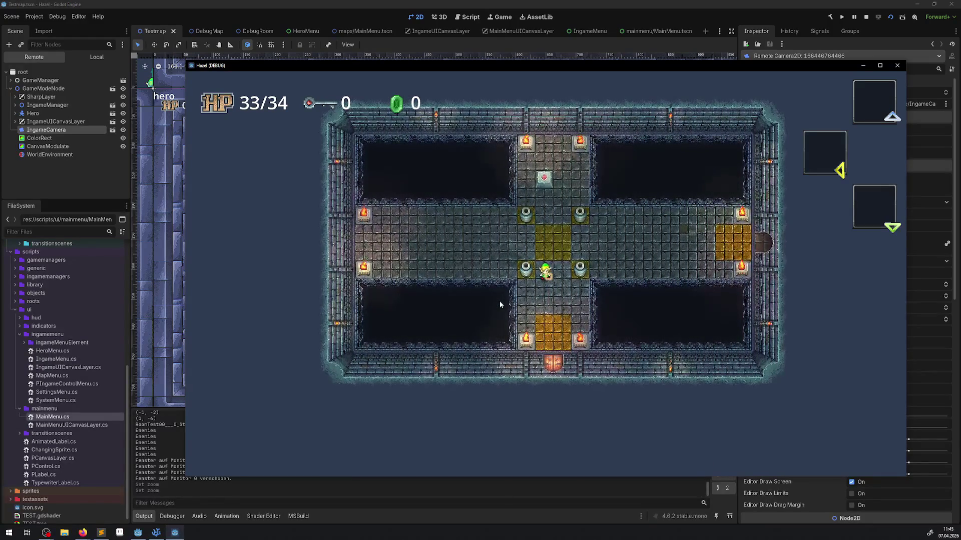
key("Up")
key("Right")
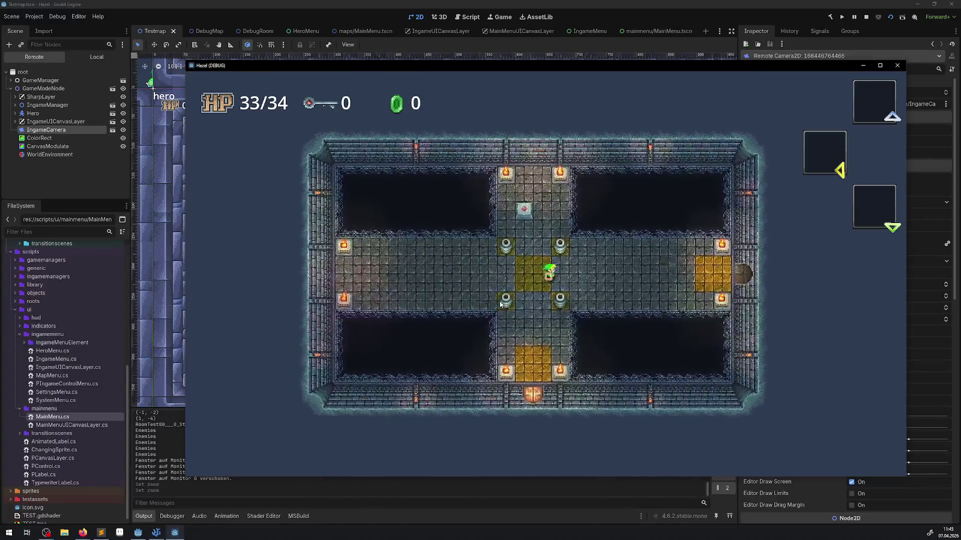
key("Right")
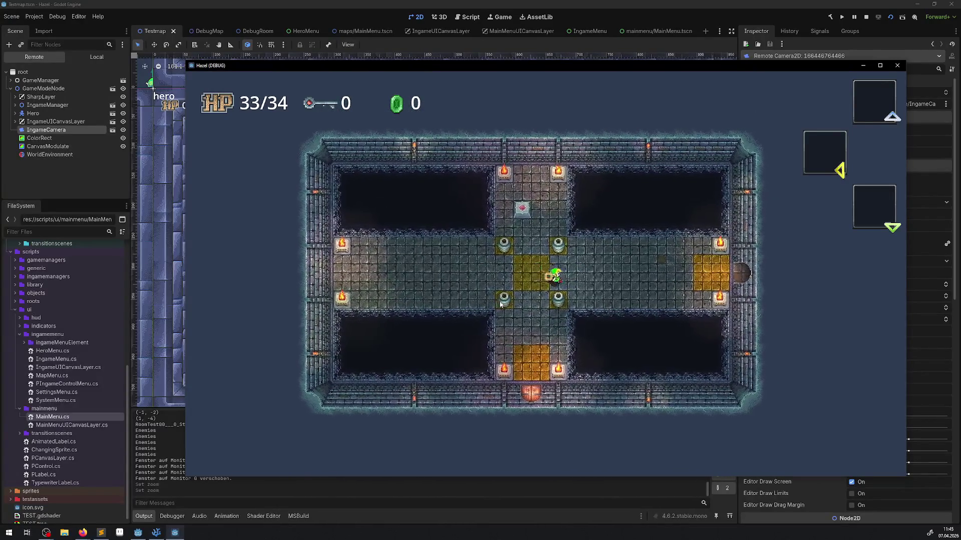
key("Down")
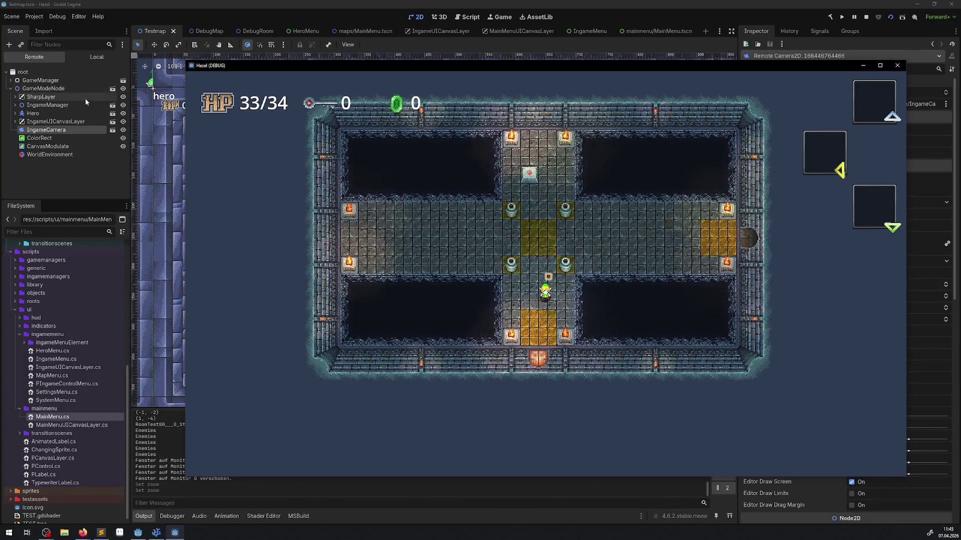
Hide the SharpLayer, walk the hero up between the pillars, and bring up the system menu
left_click(123, 96)
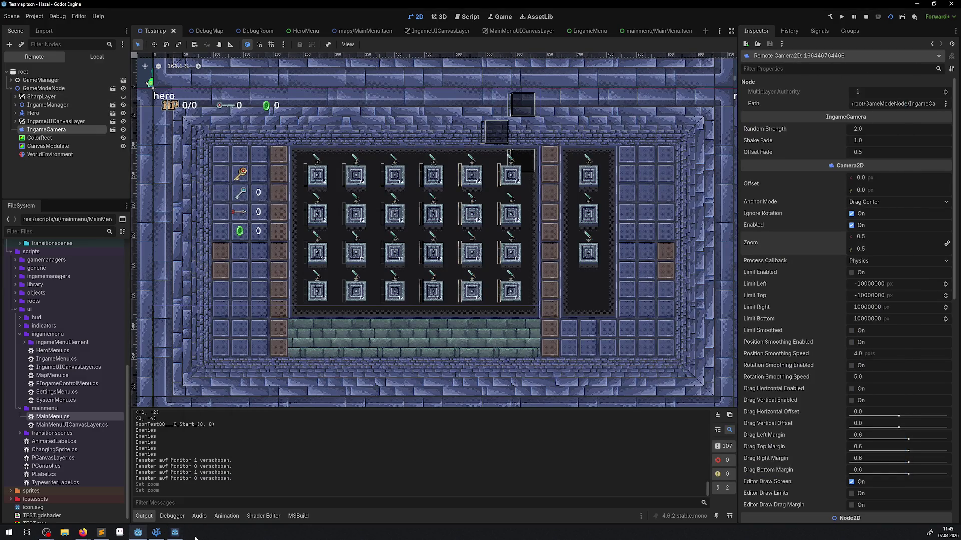
left_click(175, 532)
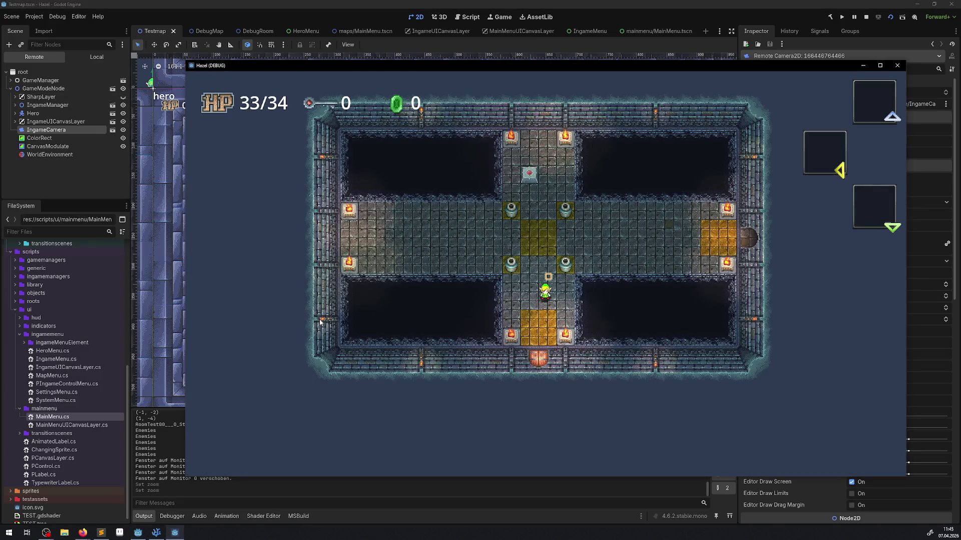
key("Up")
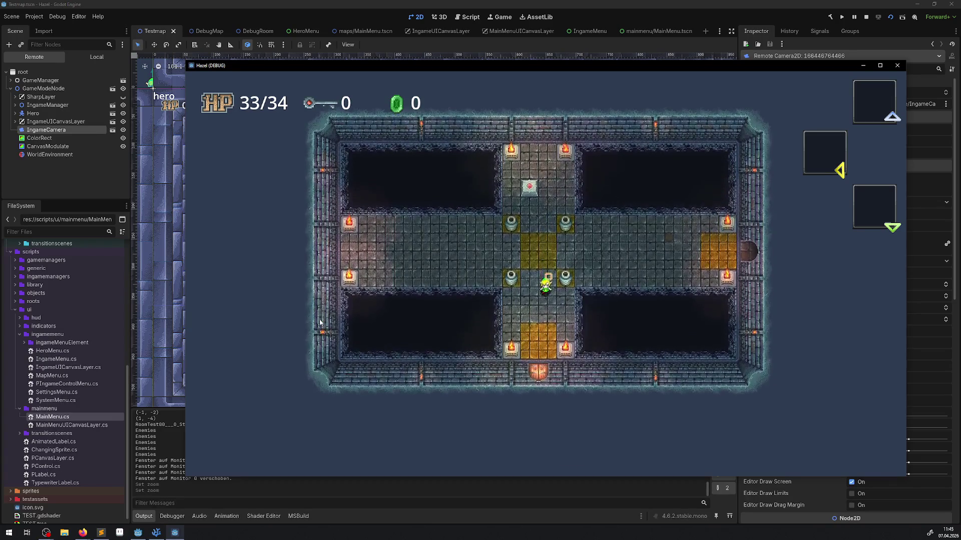
key("Down")
key("Up")
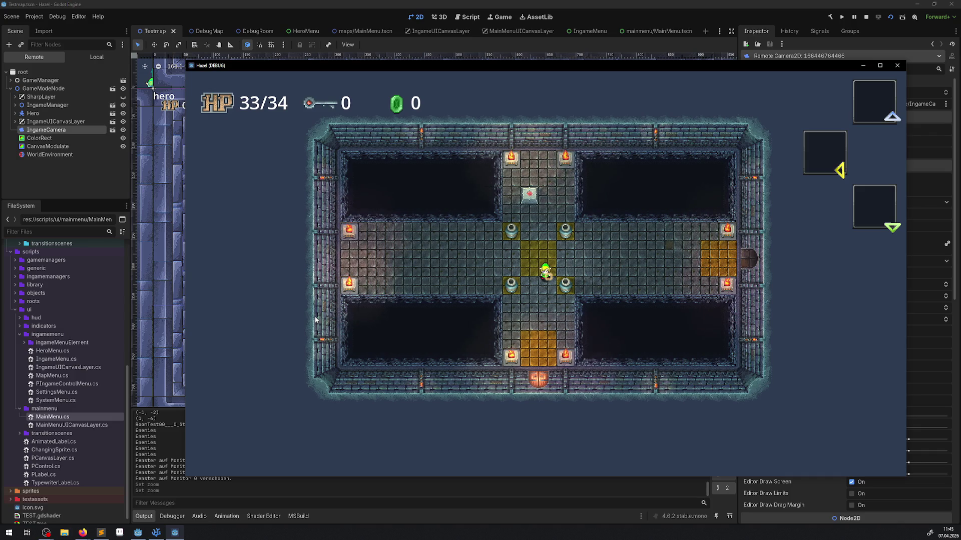
key("Escape")
Switch the game's resolution to 1280x720 in Settings and resume play
key("Return")
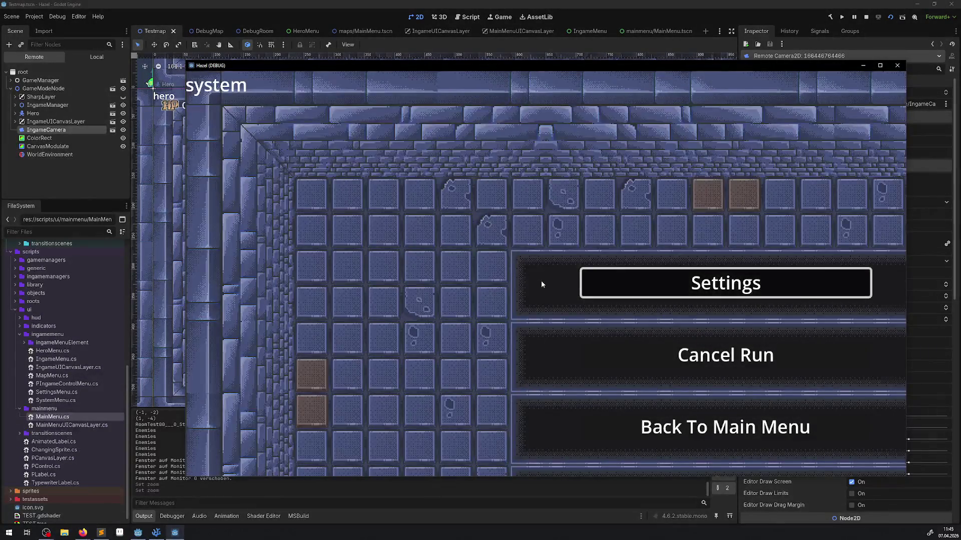
key("Return")
key("Up")
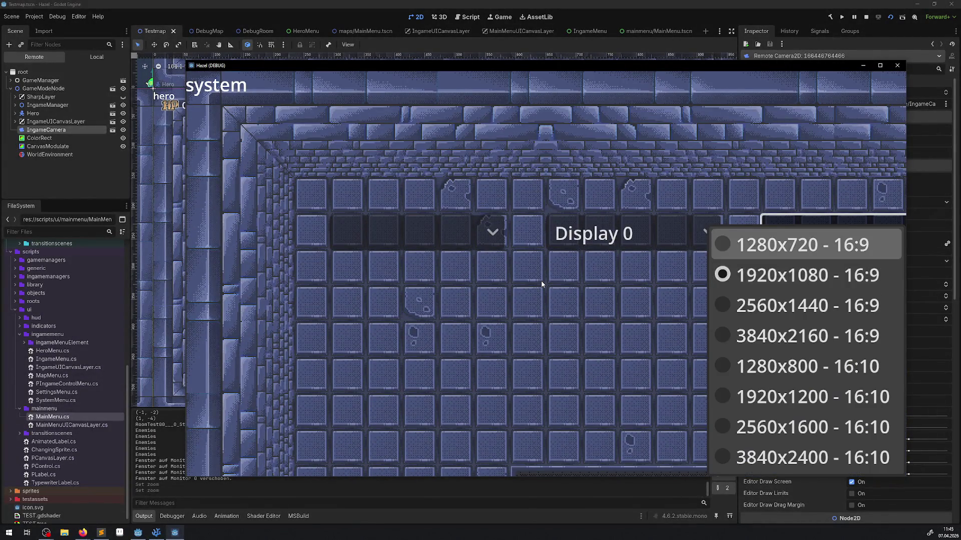
key("Return")
key("Down")
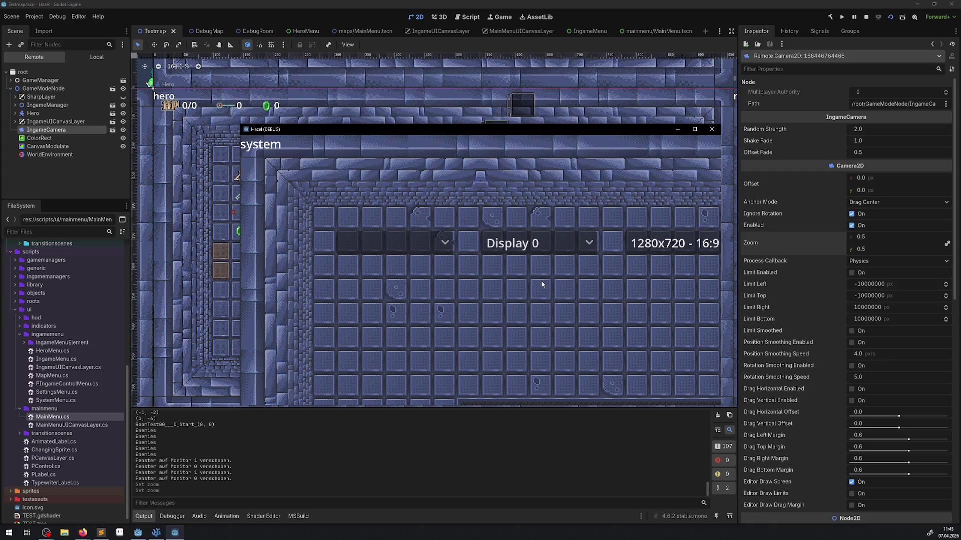
key("Return")
key("Escape")
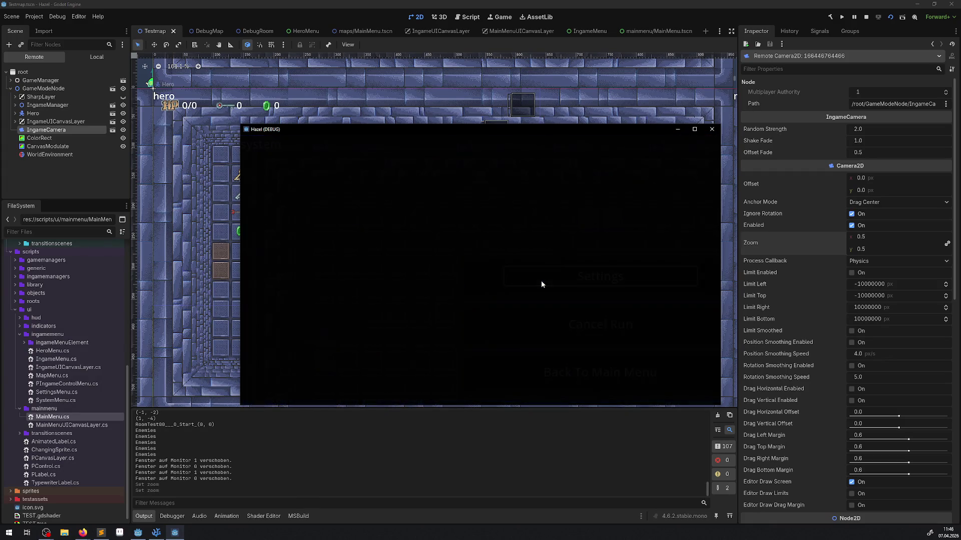
Walk the hero up, right, then back to the room centre
key("Up")
key("Right")
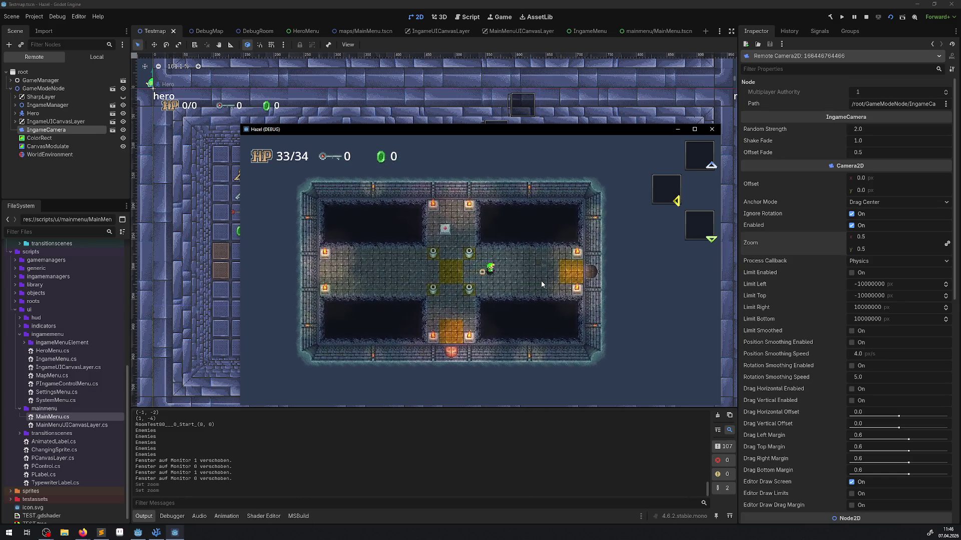
key("Left")
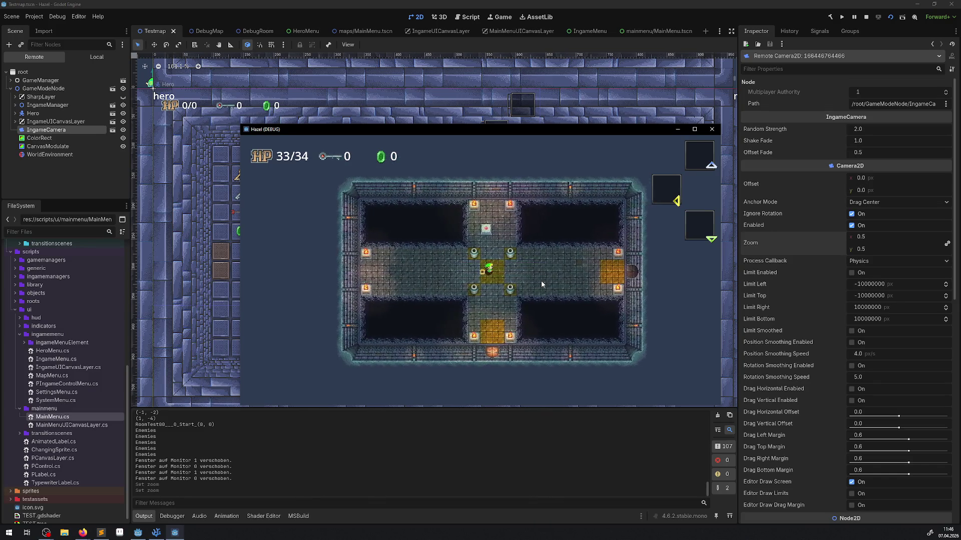
key("Right")
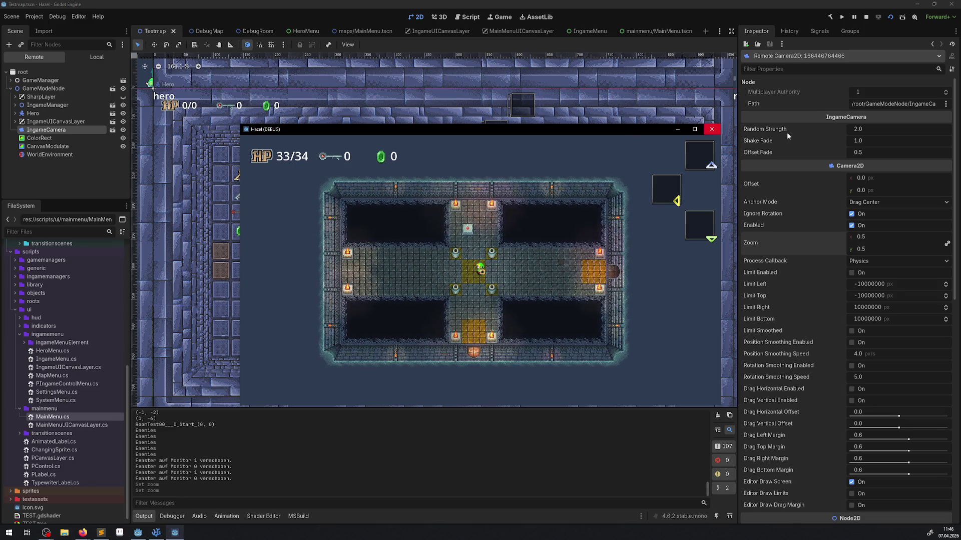
left_click(37, 19)
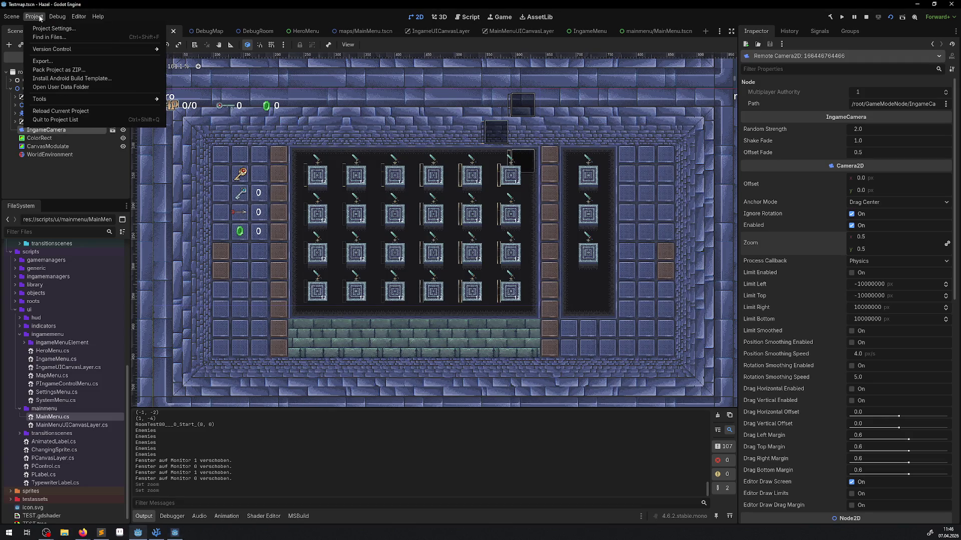
left_click(43, 31)
mouse_move(298, 212)
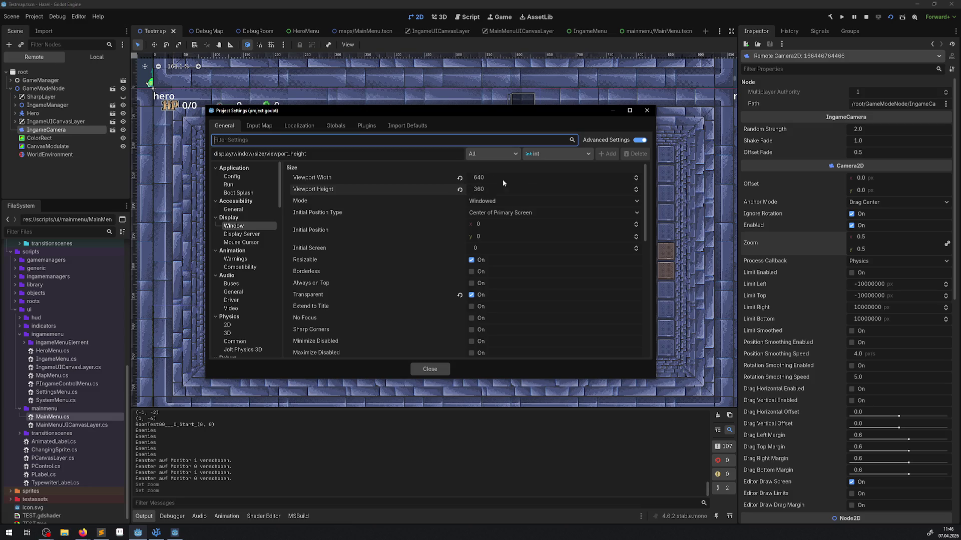
left_click(648, 113)
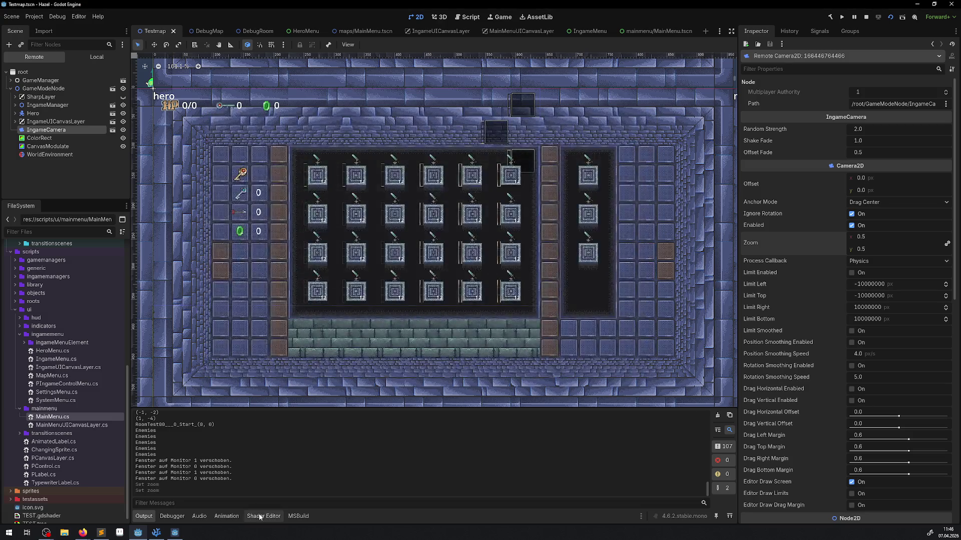
left_click(175, 533)
Switch the game's resolution to 1920x1080, then back to 1280x720, and resume play
key("Escape")
key("Return")
key("Return")
key("Down")
key("Return")
key("Return")
key("Up")
key("Return")
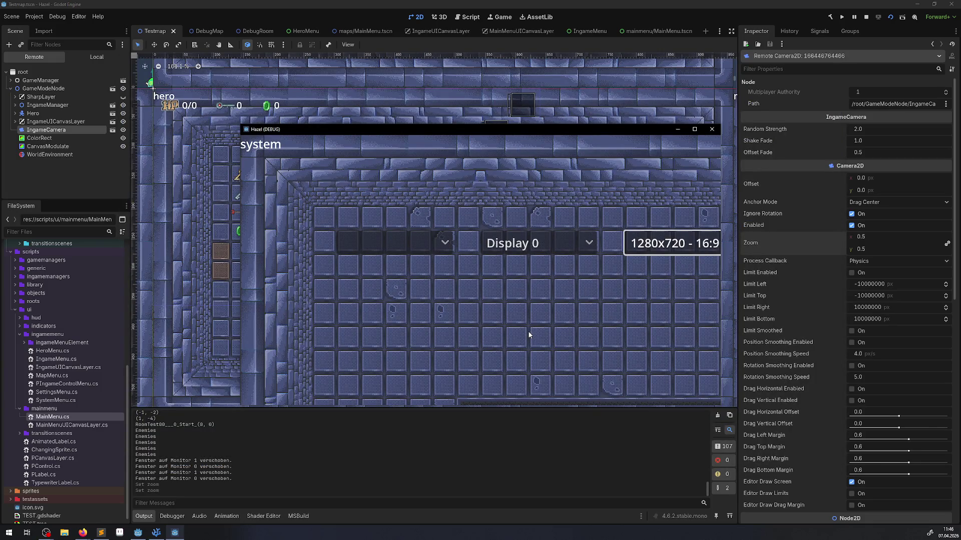
key("Escape")
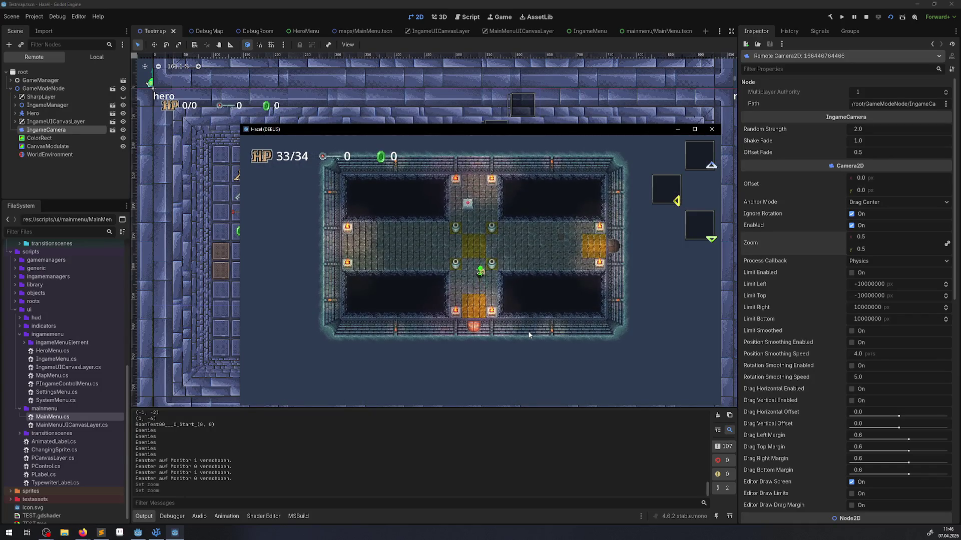
Walk the hero around the pillars and back to the central gold tile
key("Down")
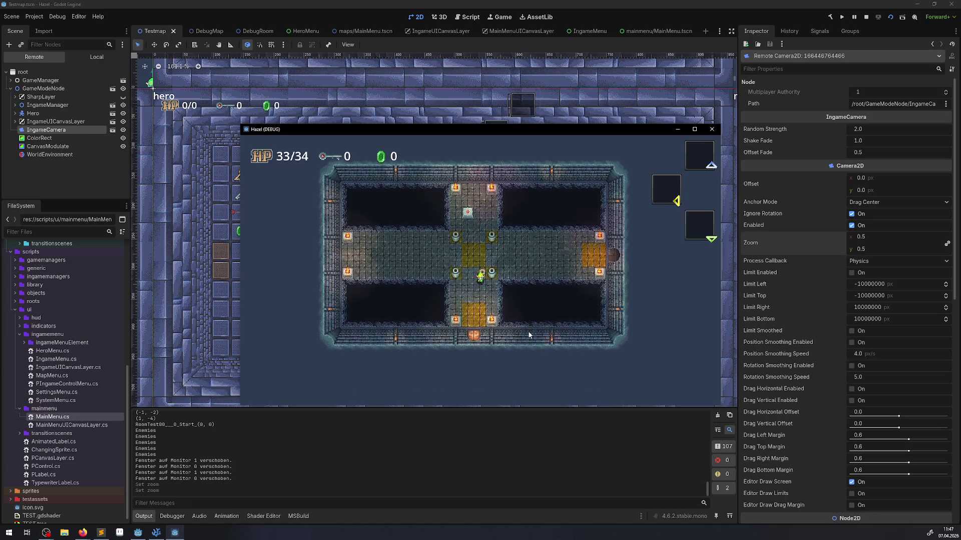
key("Up")
key("Right")
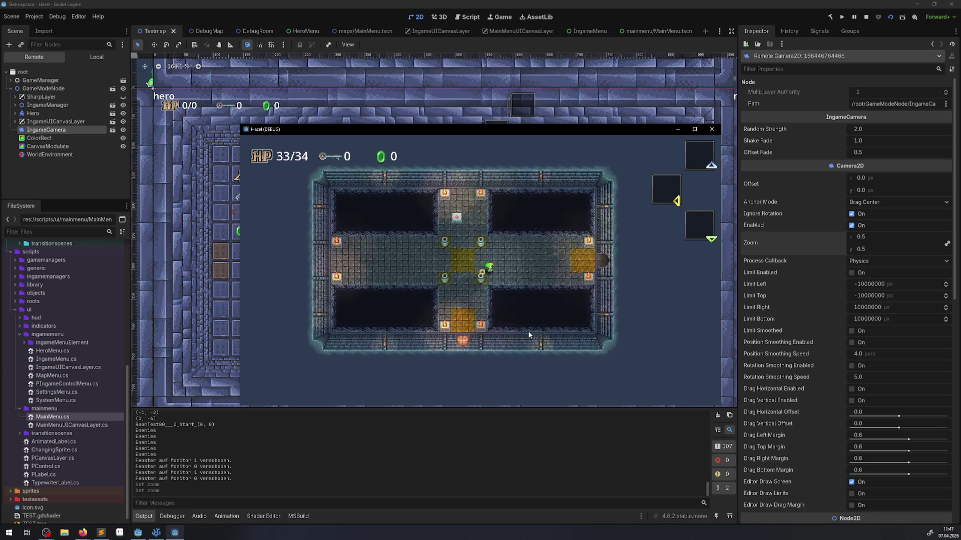
key("Left")
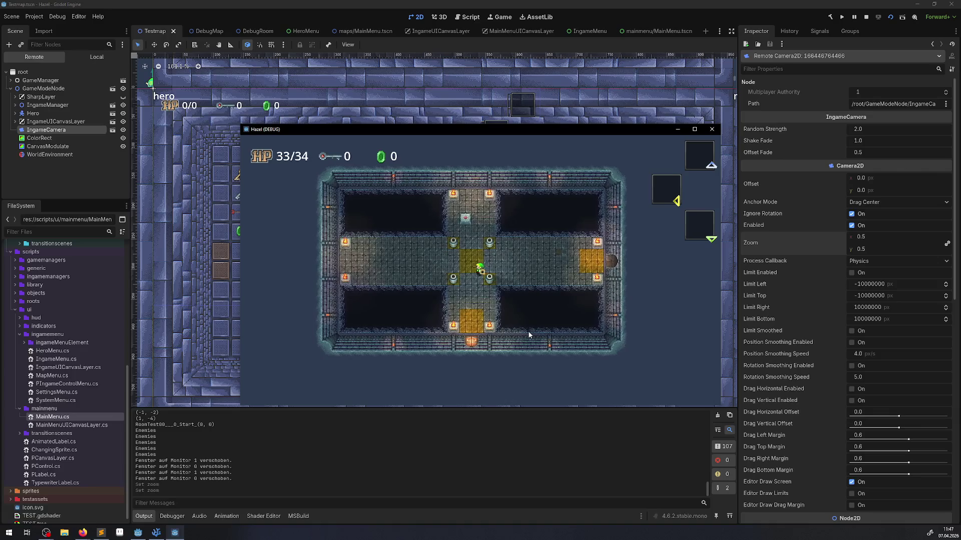
key("Right")
key("Left")
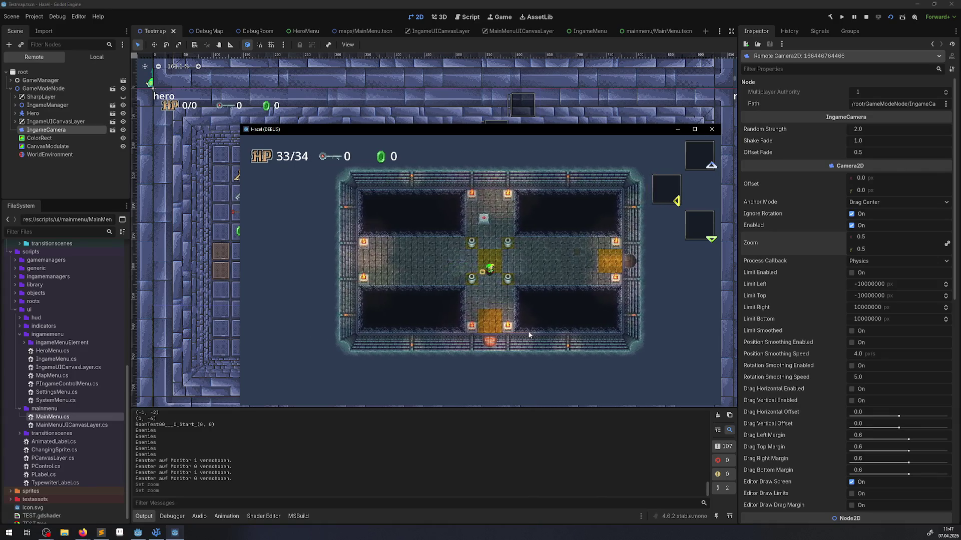
key("Up")
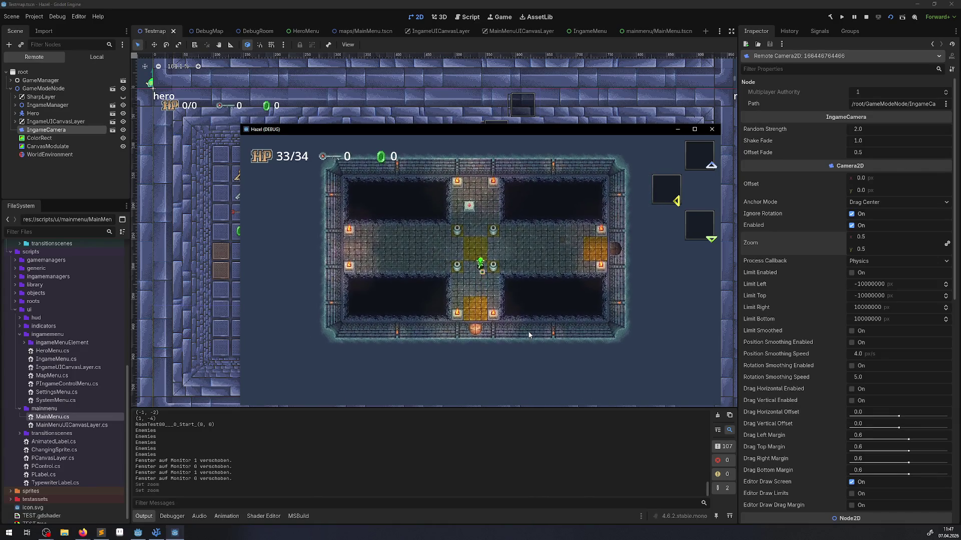
key("Down")
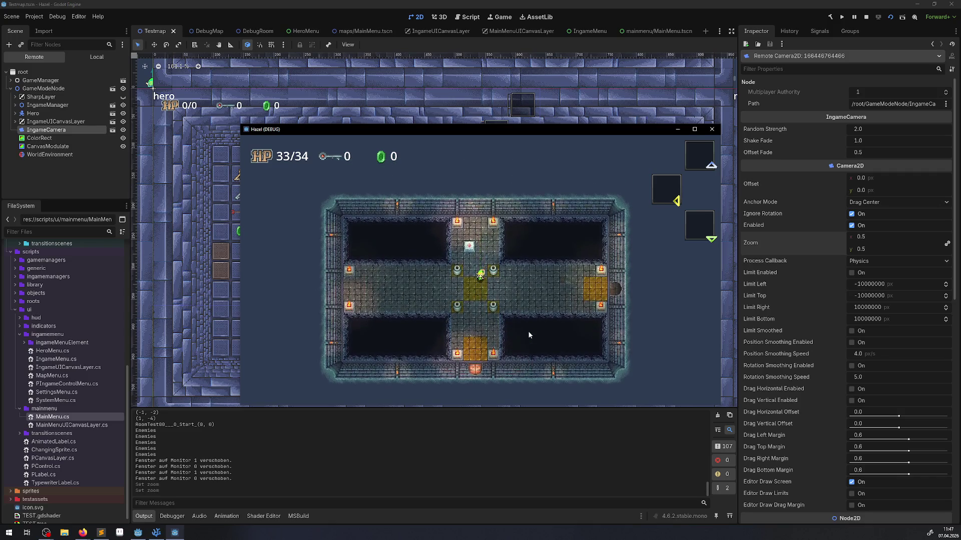
key("Up")
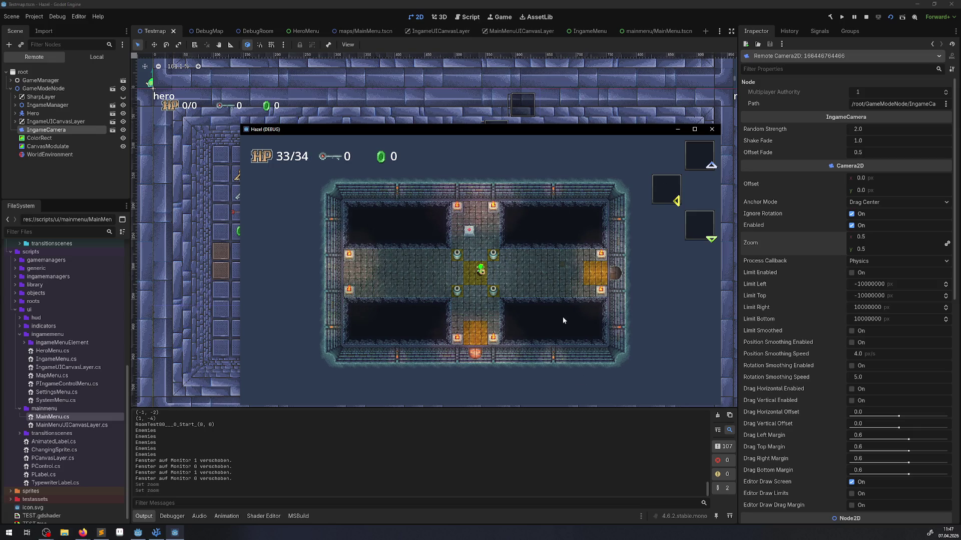
Reset the live camera's zoom to 1.0
left_click(873, 249)
type("1")
key("Return")
left_click(174, 532)
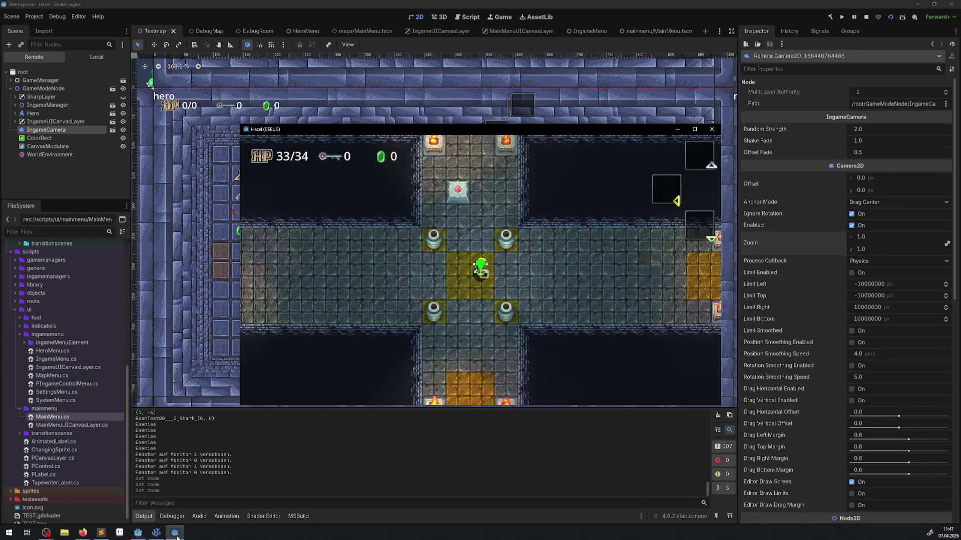
Set the camera zoom to 0.75 and walk the hero left to check the view
left_click(866, 251)
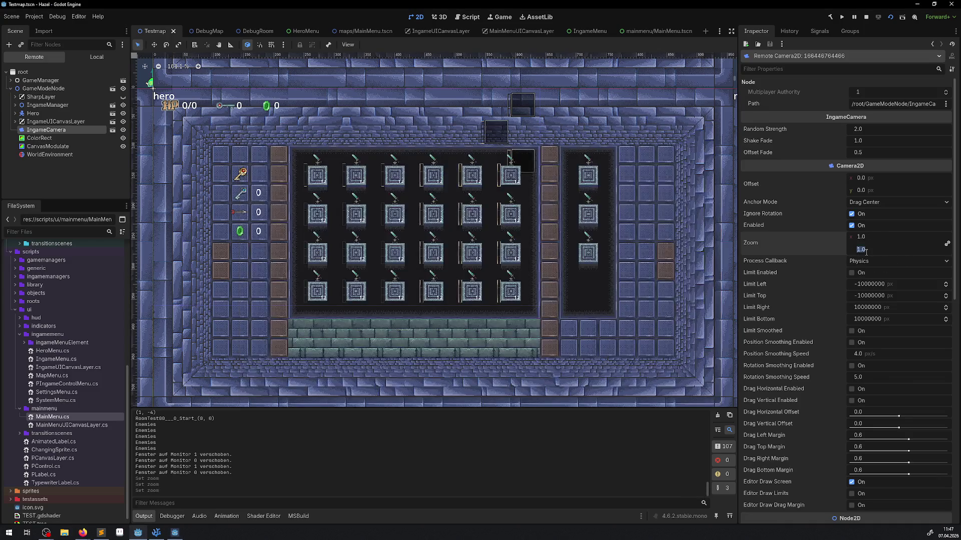
type(".75")
key("Return")
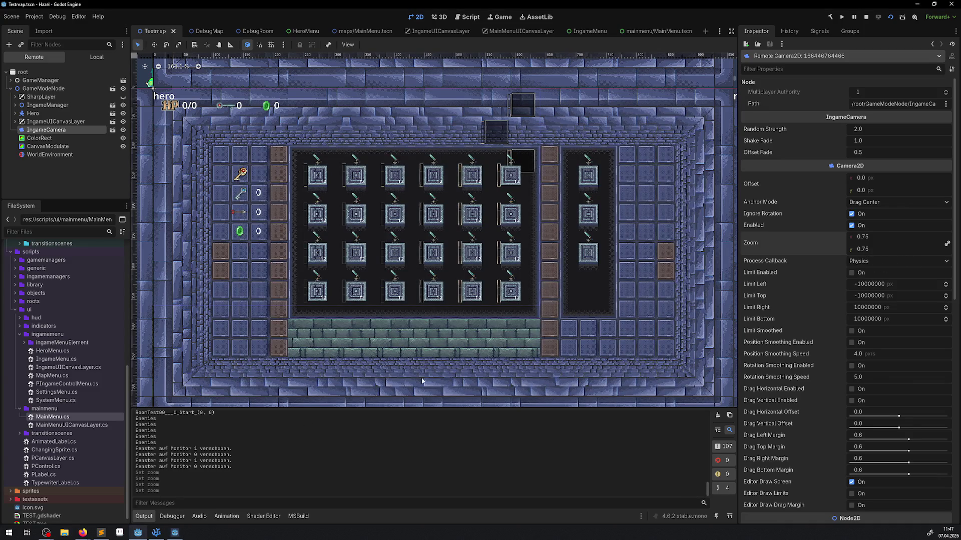
left_click(175, 533)
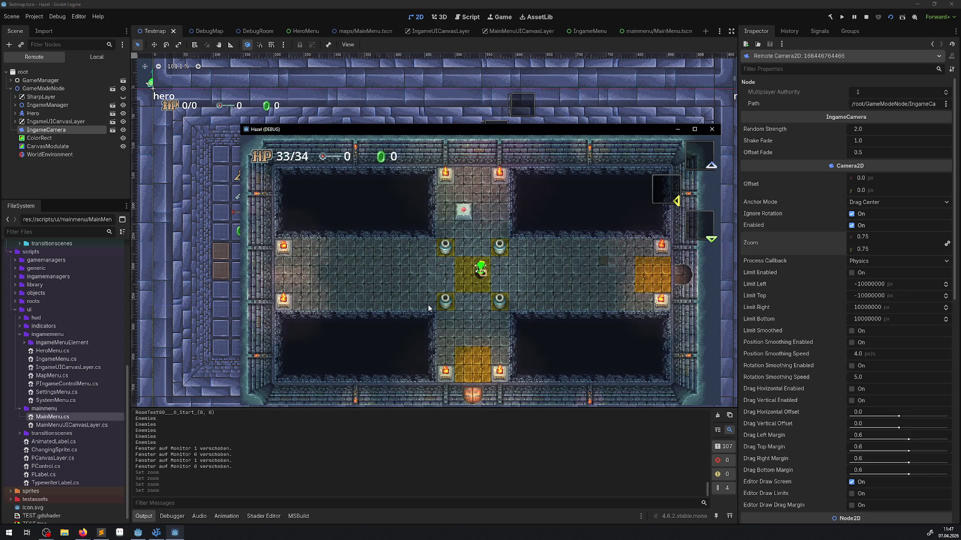
key("Left")
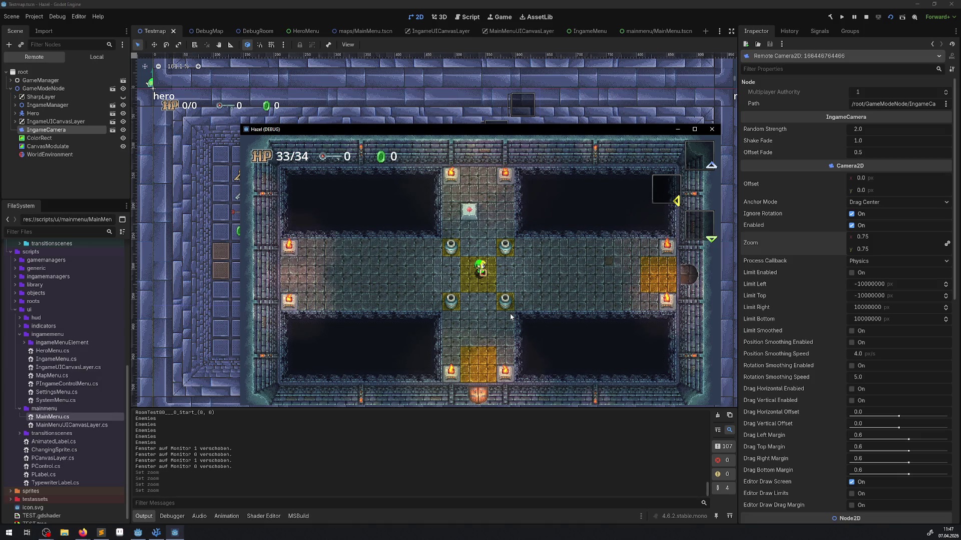
key("Left")
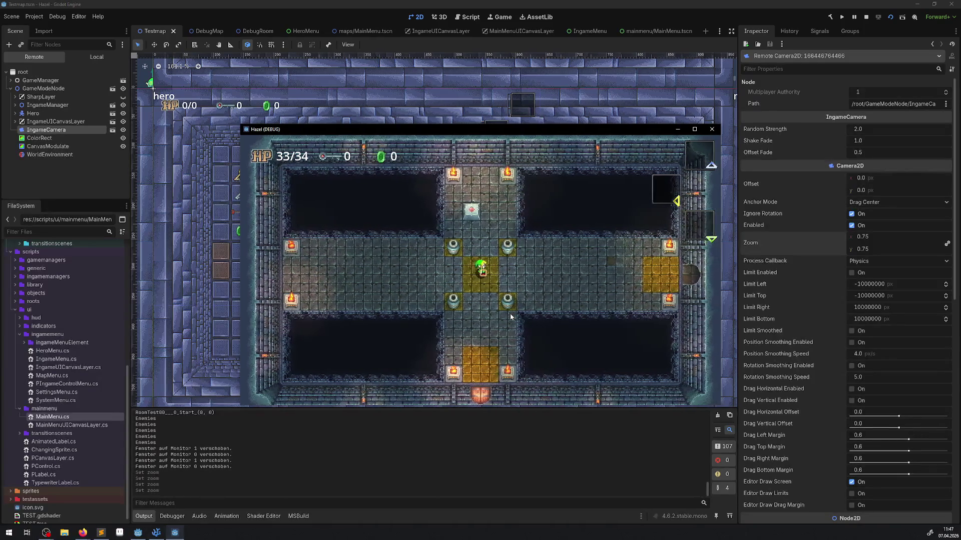
key("Up")
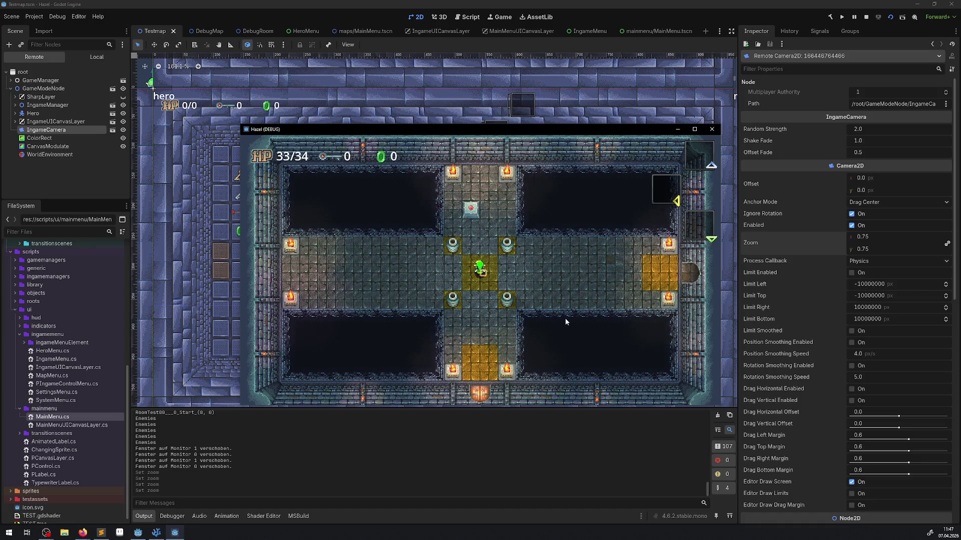
Open Project Settings filtered by 'filter' to the Rendering > Textures Default Texture Filter choices
left_click(34, 17)
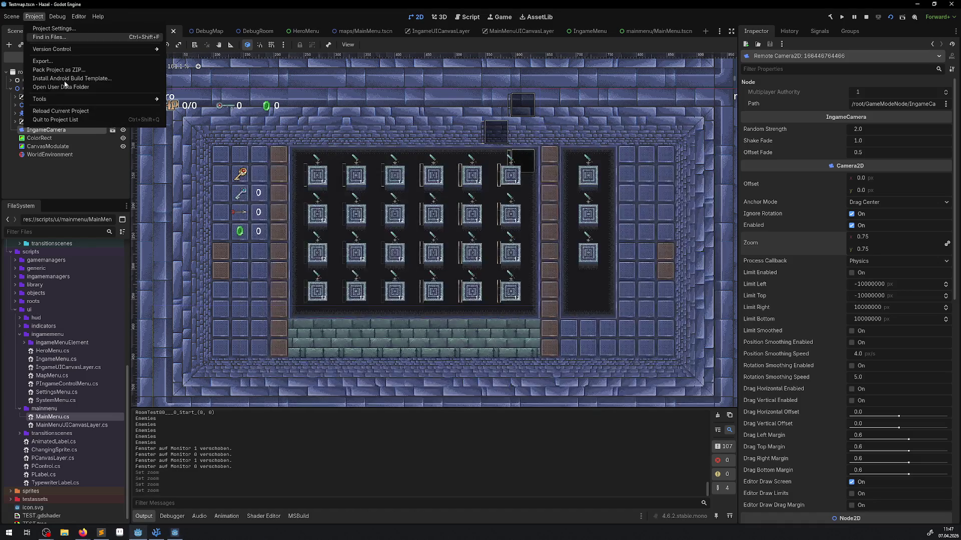
left_click(61, 29)
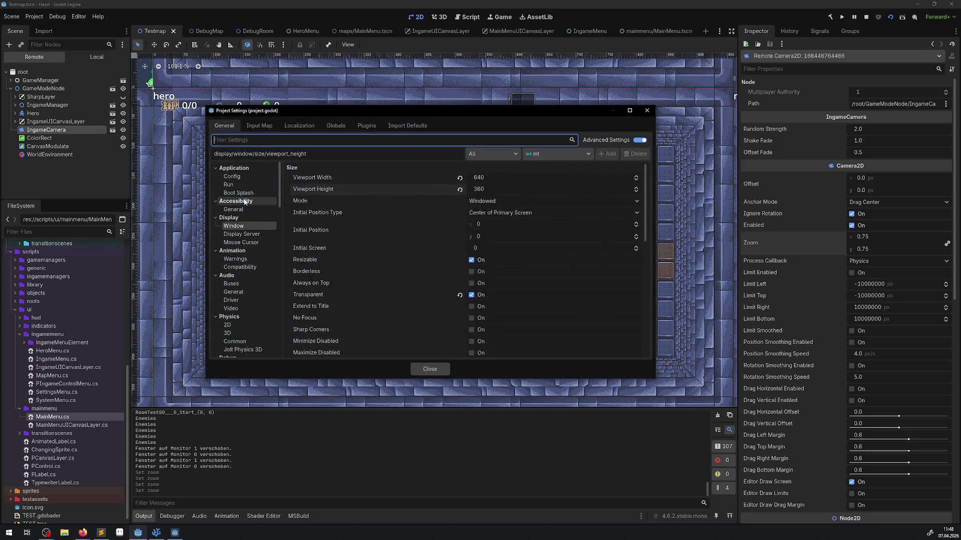
type("filter")
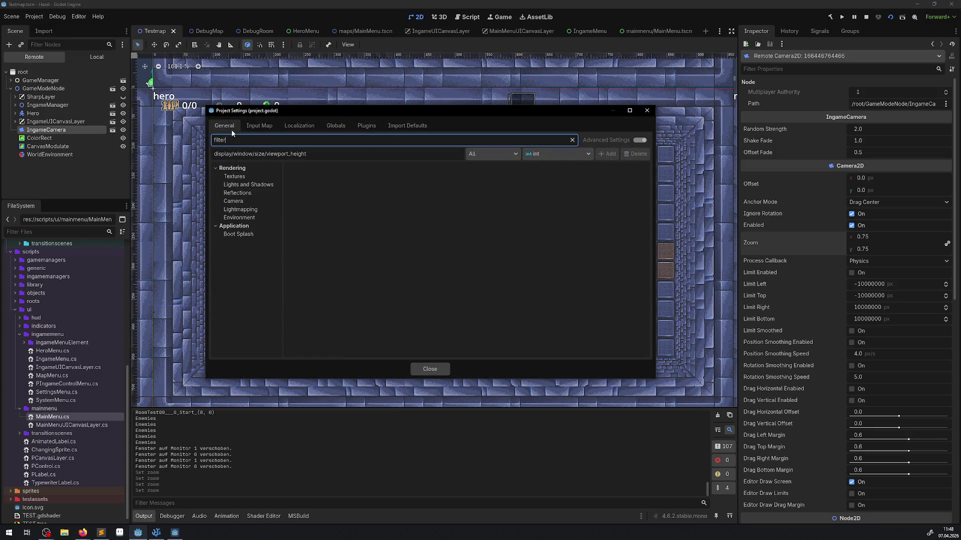
left_click(237, 178)
left_click(491, 181)
Set Default Texture Filter to Linear and walk the hero along the corridor to compare
left_click(493, 198)
left_click(172, 534)
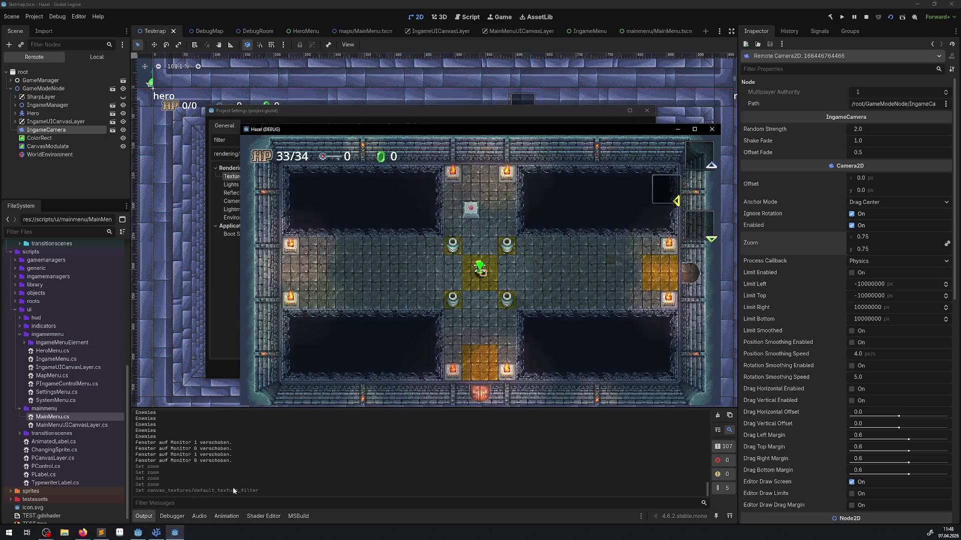
key("Down")
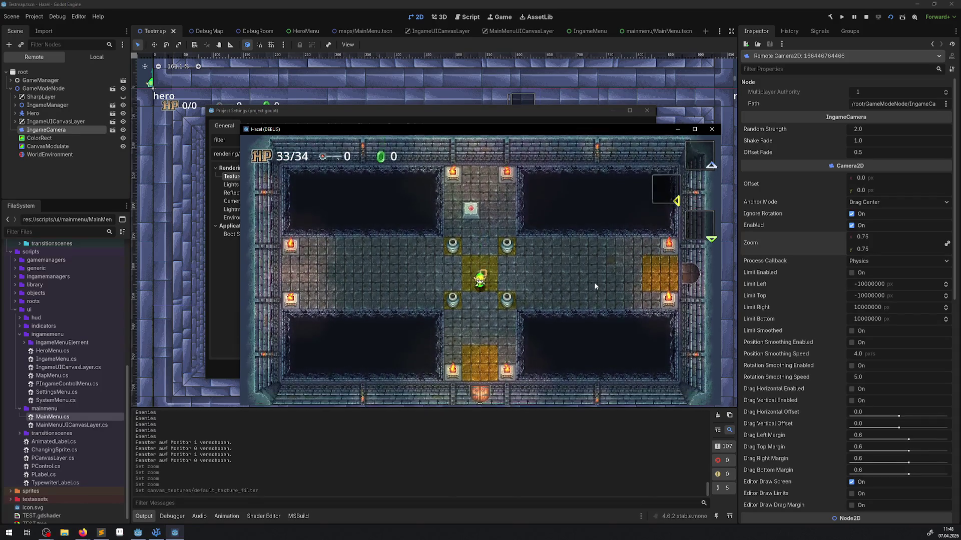
key("Down")
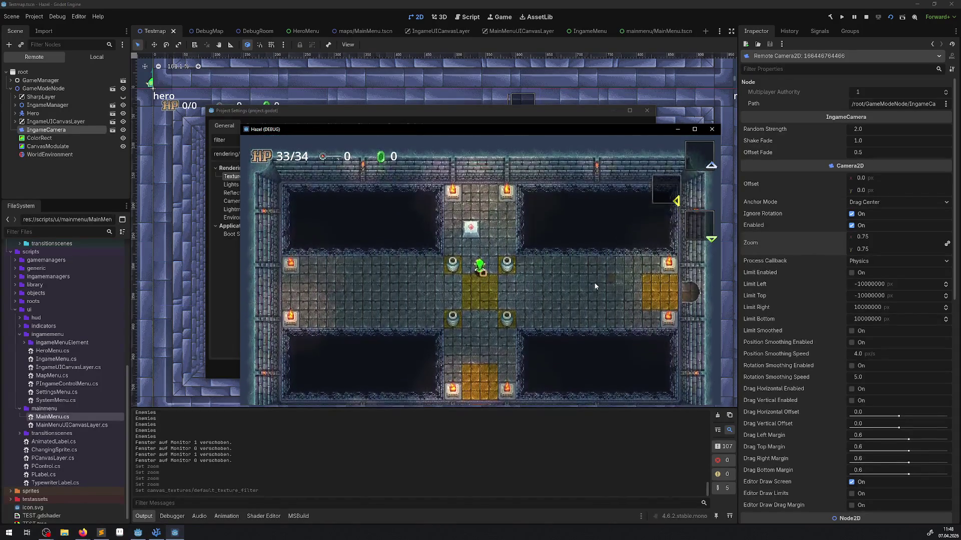
key("Up")
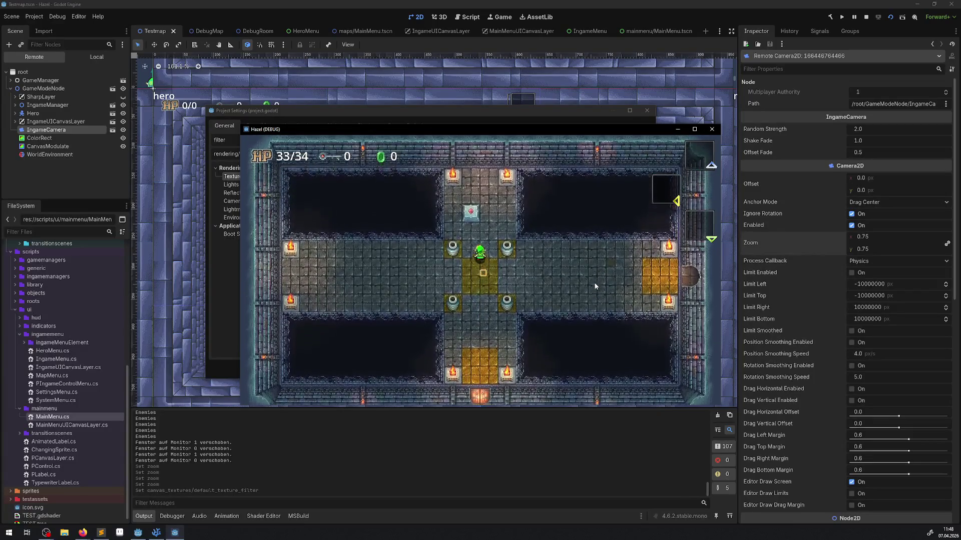
key("Down")
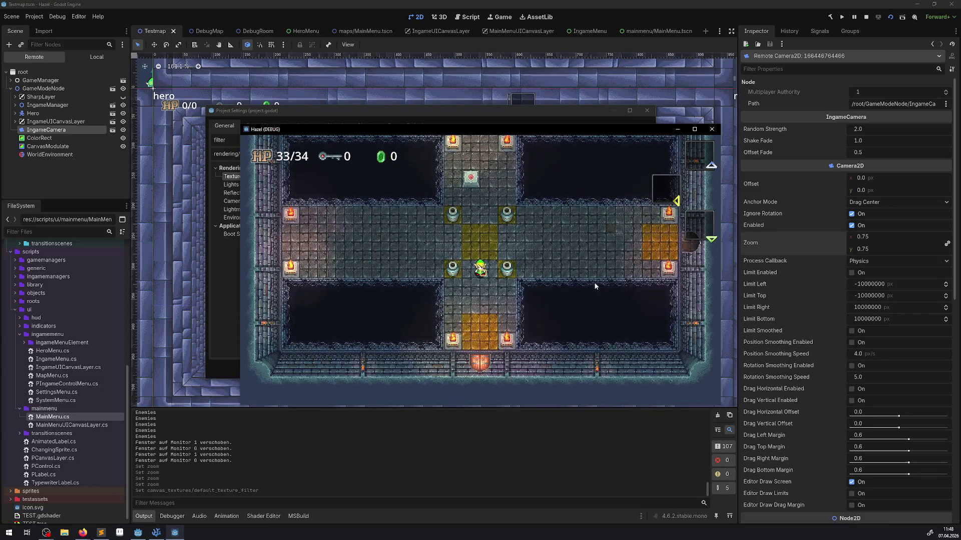
left_click(35, 20)
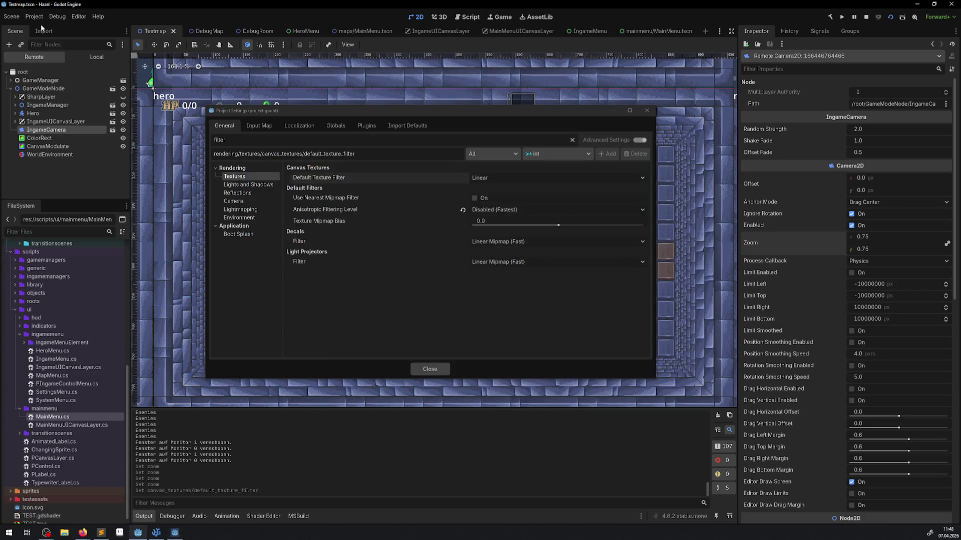
Close Project Settings and dismiss the accidentally opened Find in Files search
left_click(650, 115)
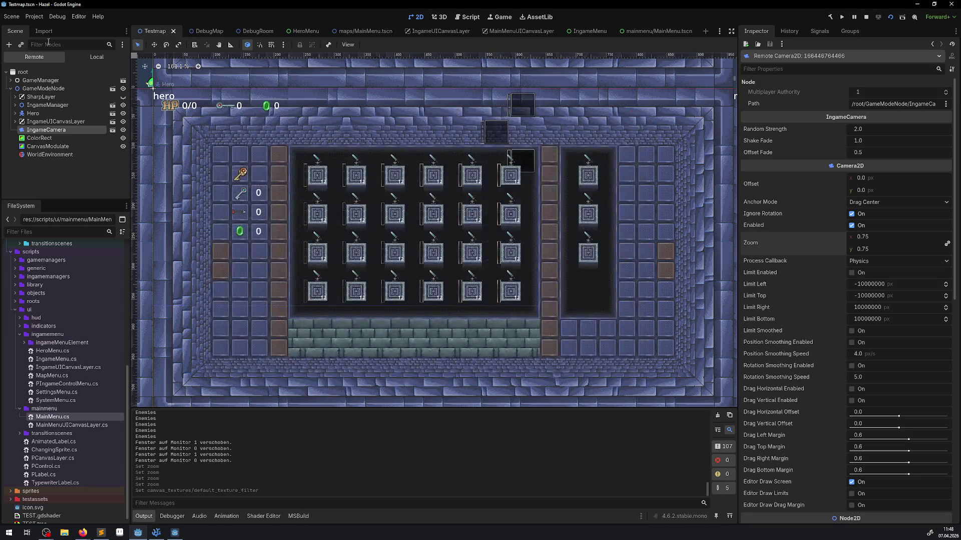
key("ctrl+shift+f")
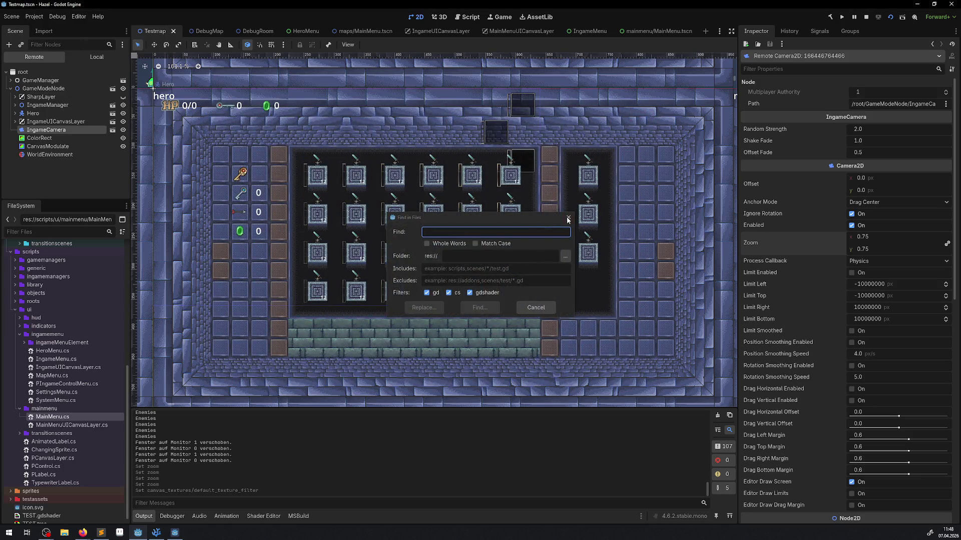
left_click(568, 219)
Set Display > Window stretch Scale Mode to fractional and close Project Settings
left_click(34, 16)
left_click(50, 31)
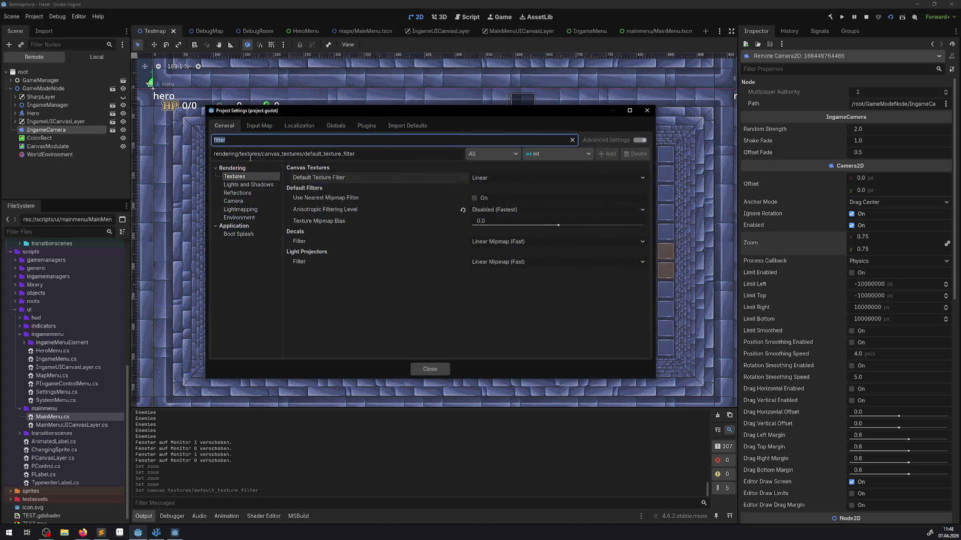
key("BackSpace")
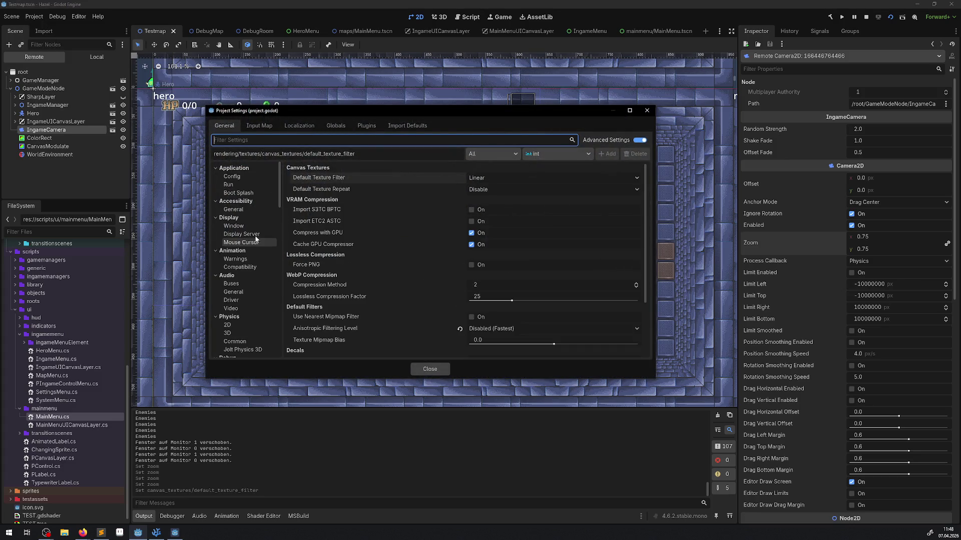
left_click(242, 223)
scroll(422, 235, "down", 5)
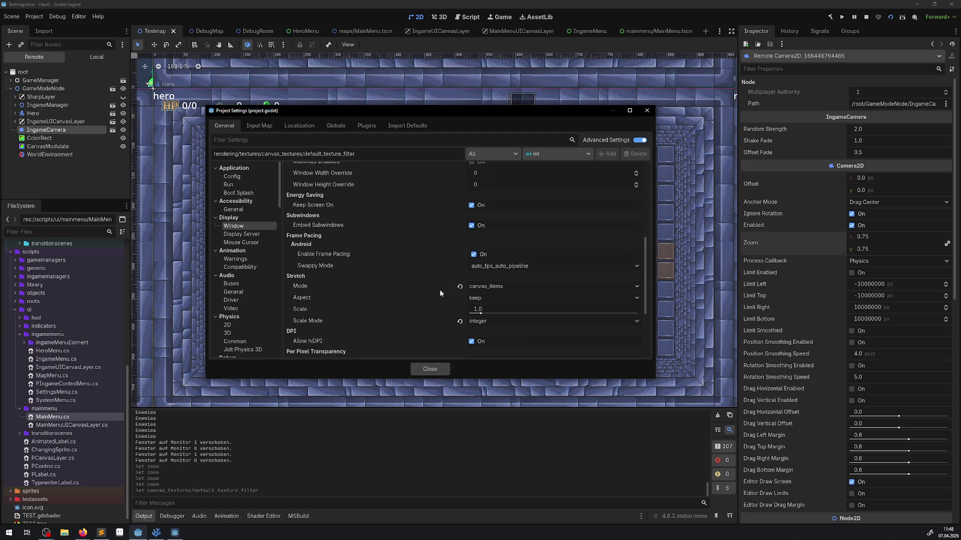
left_click(491, 249)
left_click(491, 262)
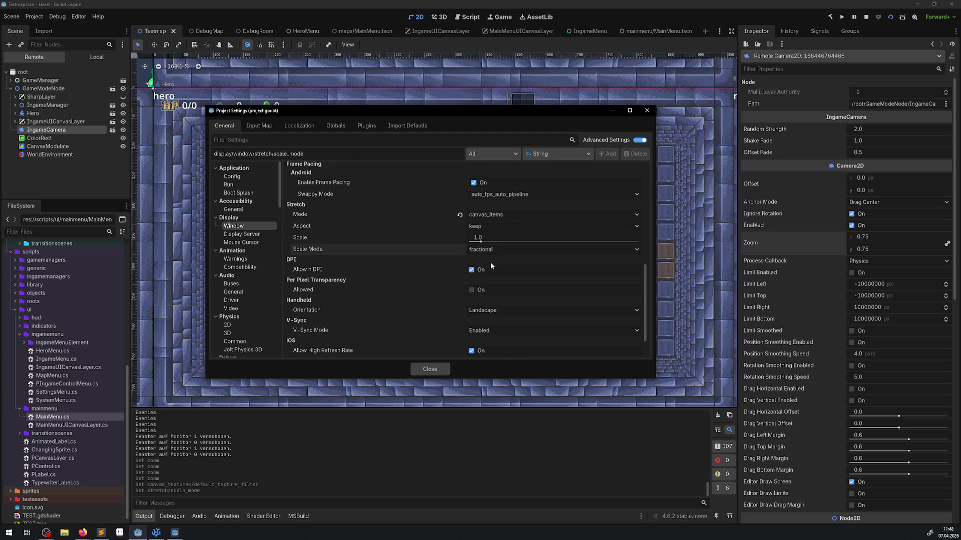
left_click(643, 111)
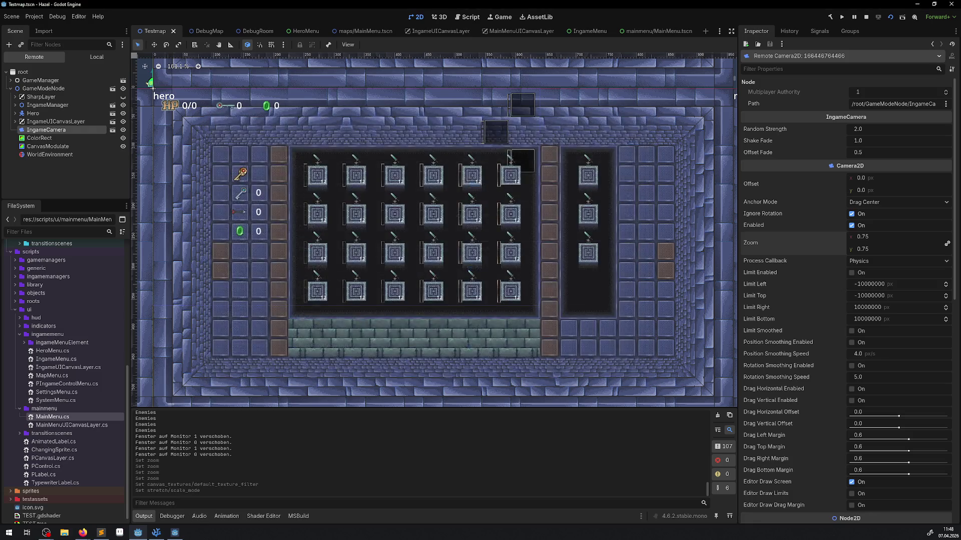
left_click(174, 533)
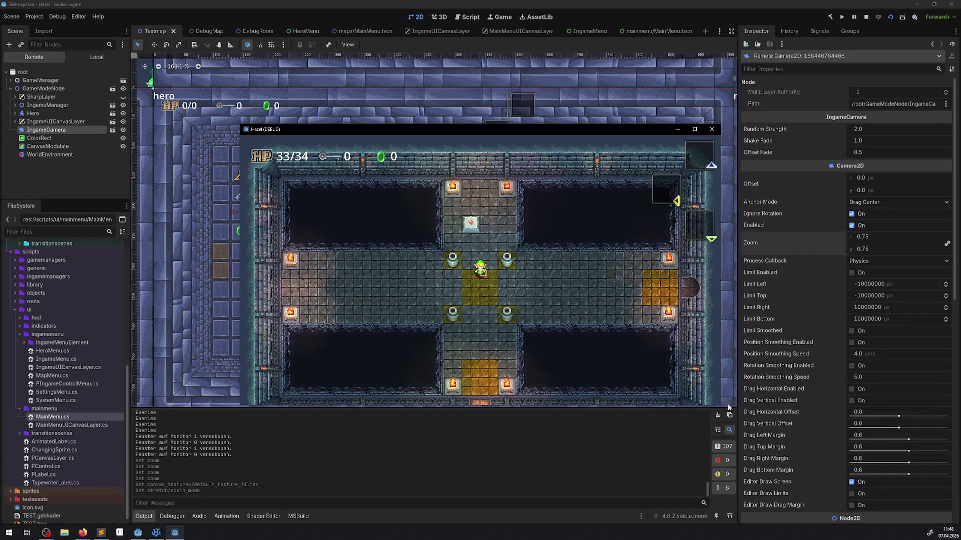
Enlarge the game window and set the live camera zoom back to 1, testing movement
left_click_drag(244, 410, 180, 436)
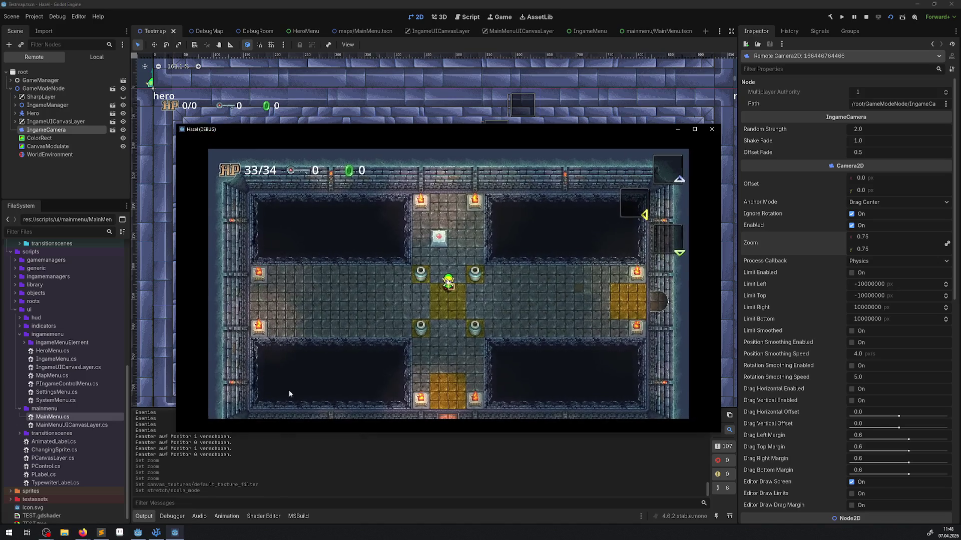
key("Up")
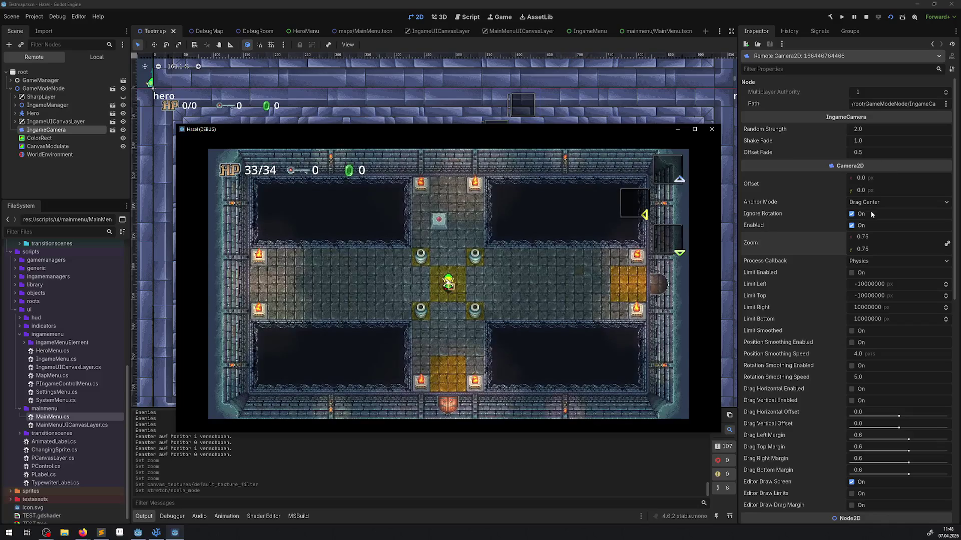
left_click(867, 249)
type("1")
key("Return")
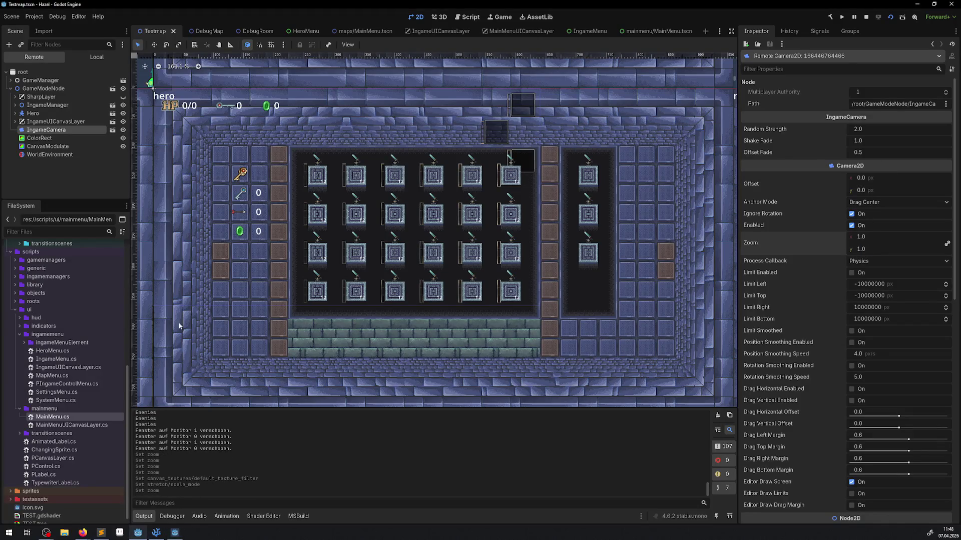
left_click(174, 532)
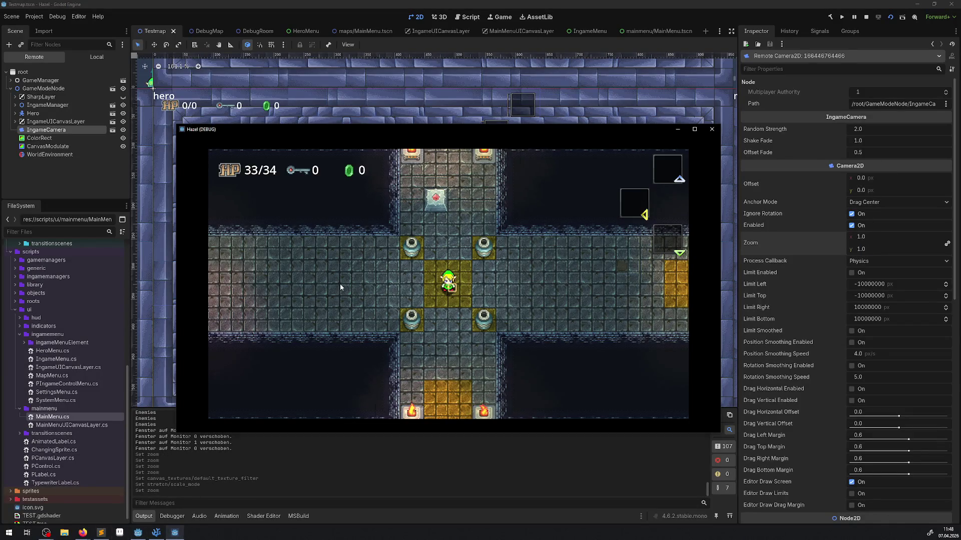
key("Up")
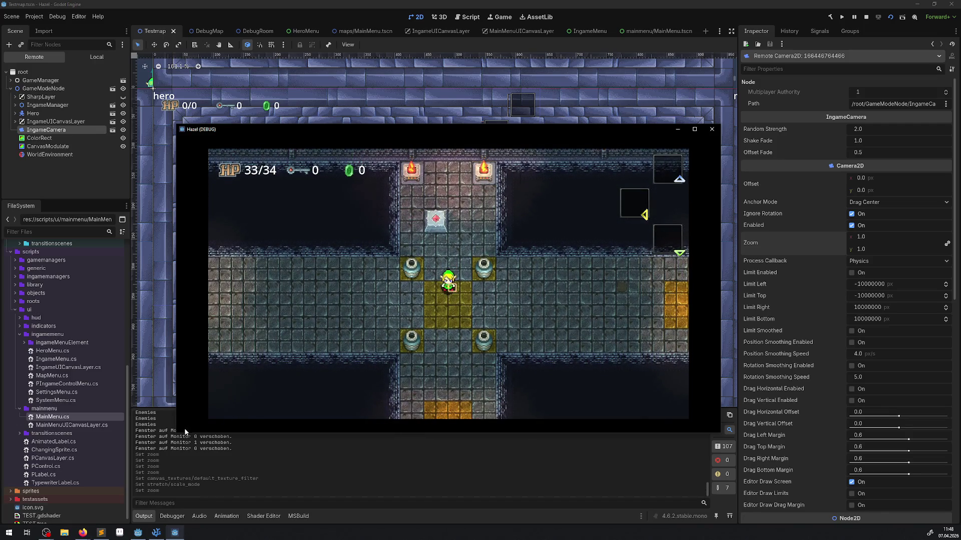
Enlarge the game window again, then stop and relaunch the game
mouse_move(173, 431)
left_mouse_down()
mouse_move(312, 350)
mouse_move(140, 457)
left_mouse_up()
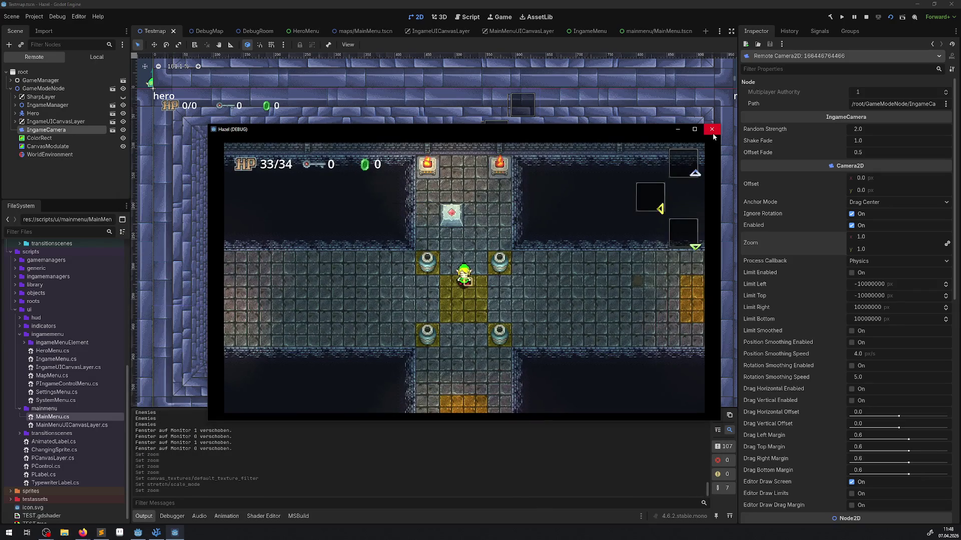
left_click(711, 129)
left_click(845, 17)
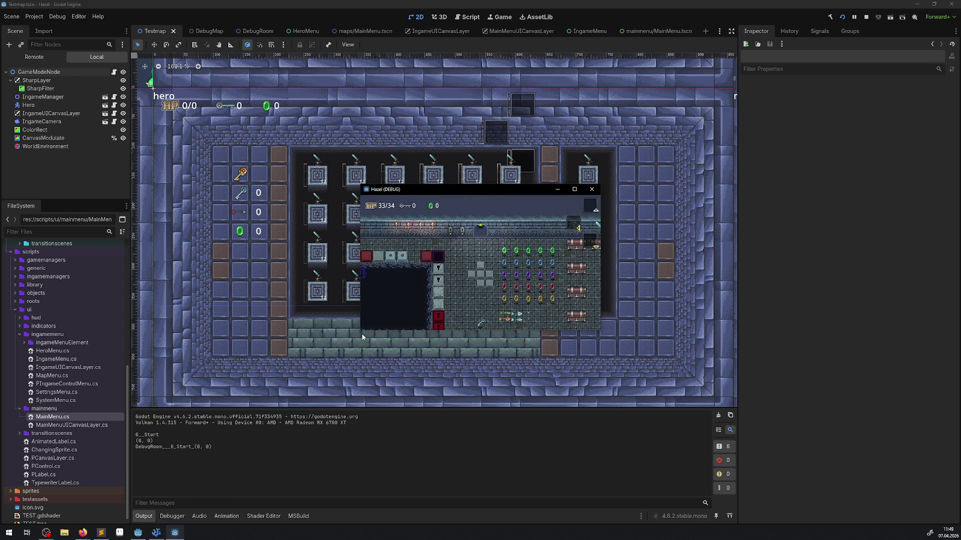
Resize the game window and walk the hero through the room to pick up the key
mouse_move(360, 332)
left_mouse_down()
mouse_move(146, 485)
mouse_move(381, 338)
mouse_move(92, 429)
mouse_move(107, 467)
mouse_move(168, 481)
mouse_move(125, 511)
left_mouse_up()
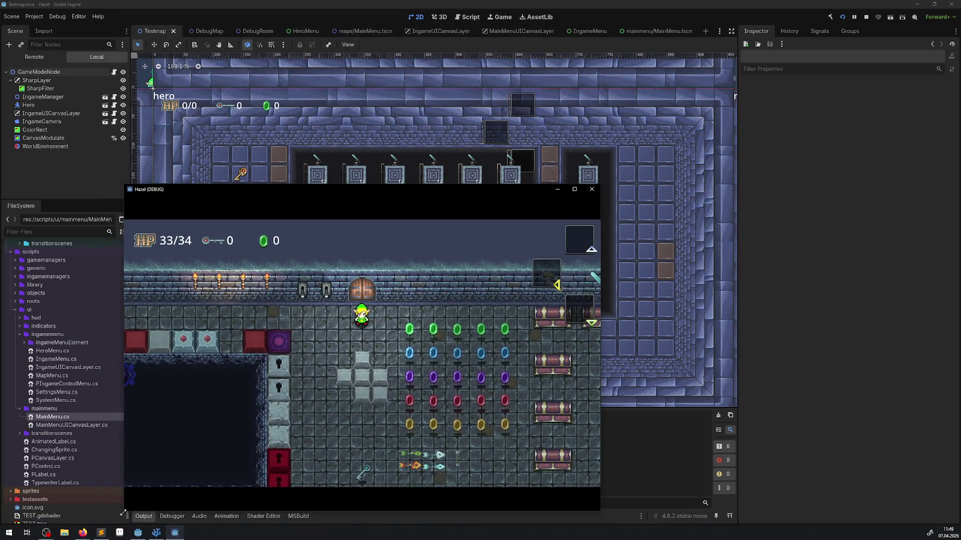
key("Down")
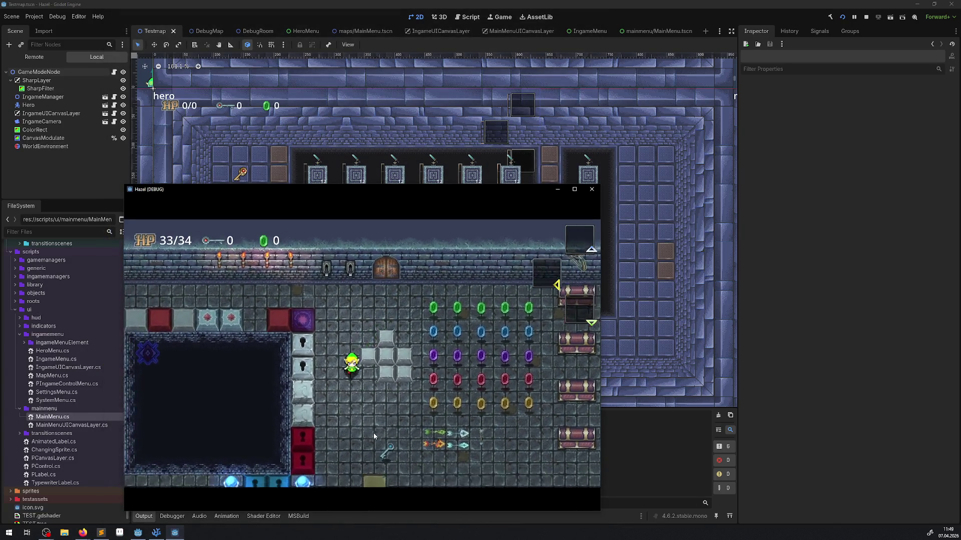
key("Up")
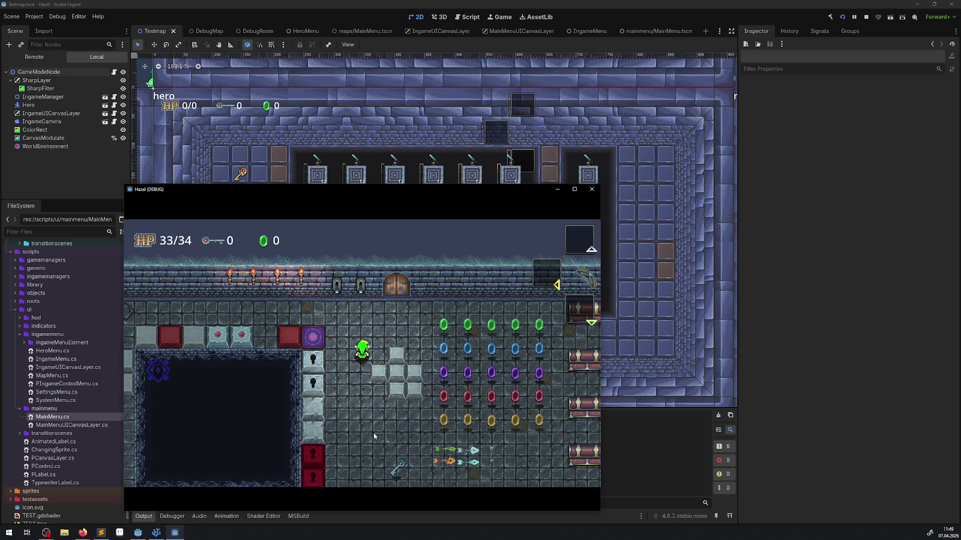
key("Down")
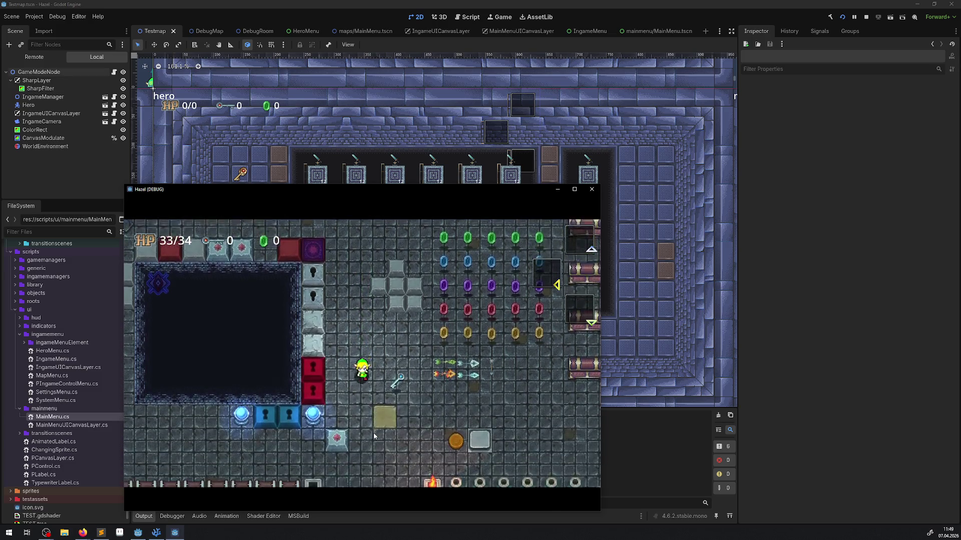
key("Up")
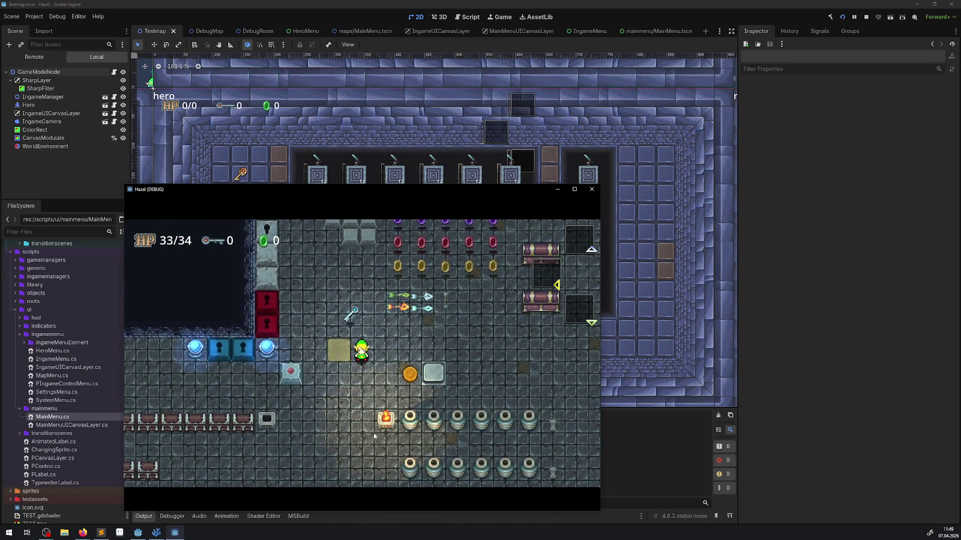
key("Up")
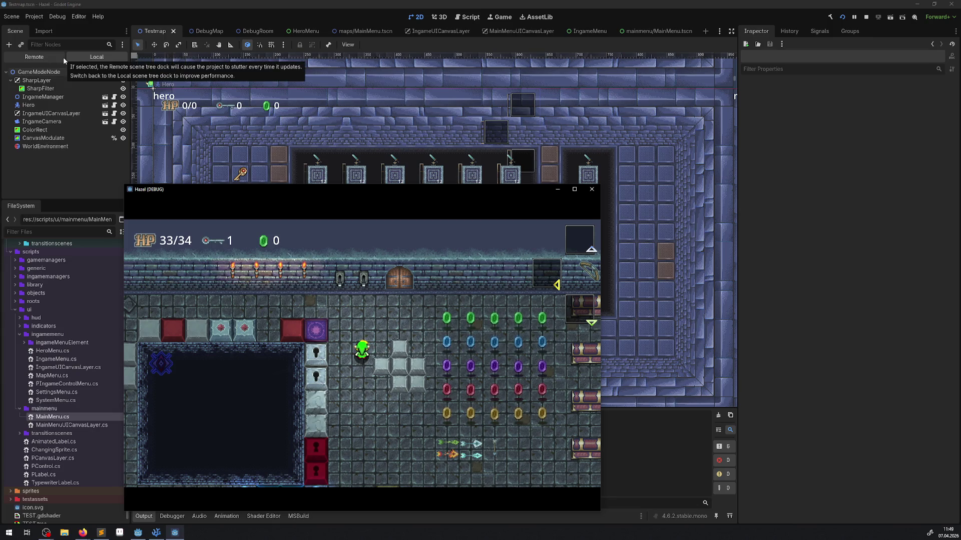
Move the game window up, widen it, and hide the SharpLayer
left_click_drag(347, 192, 353, 133)
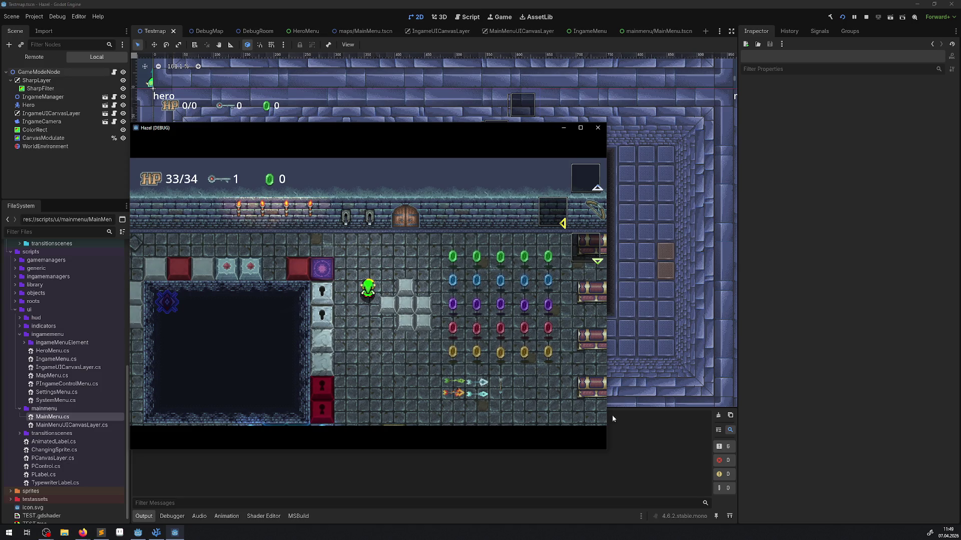
left_click_drag(606, 401, 954, 375)
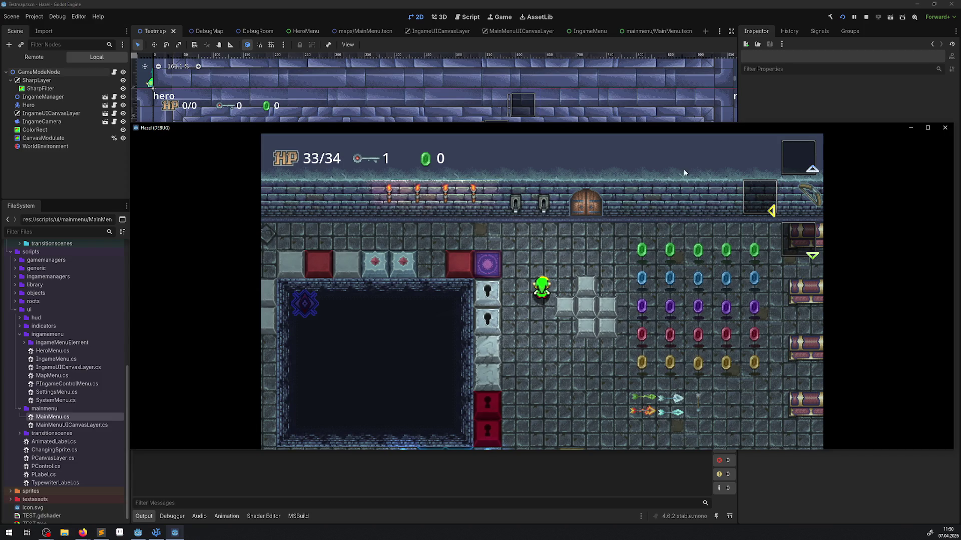
left_click(123, 80)
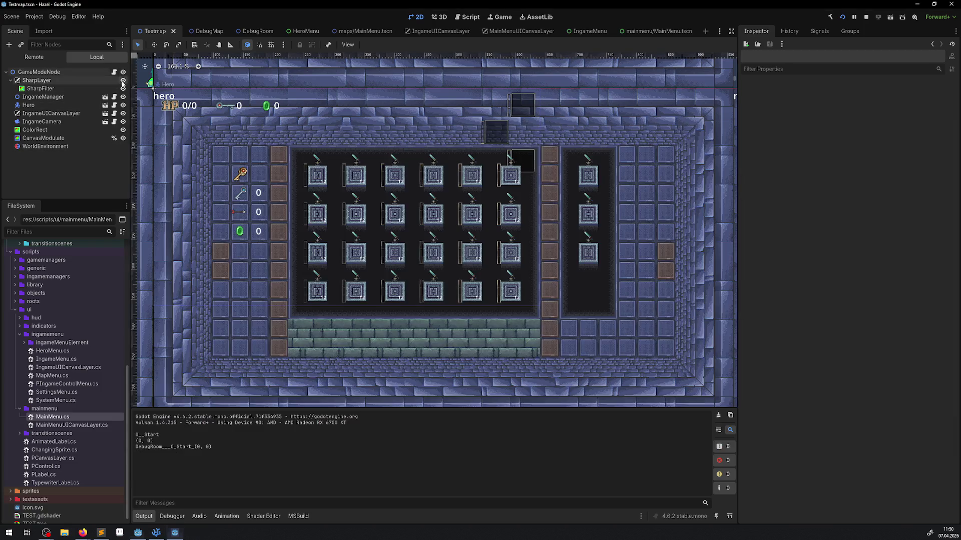
Check the game with SharpLayer hidden, then show SharpLayer again
left_click(183, 531)
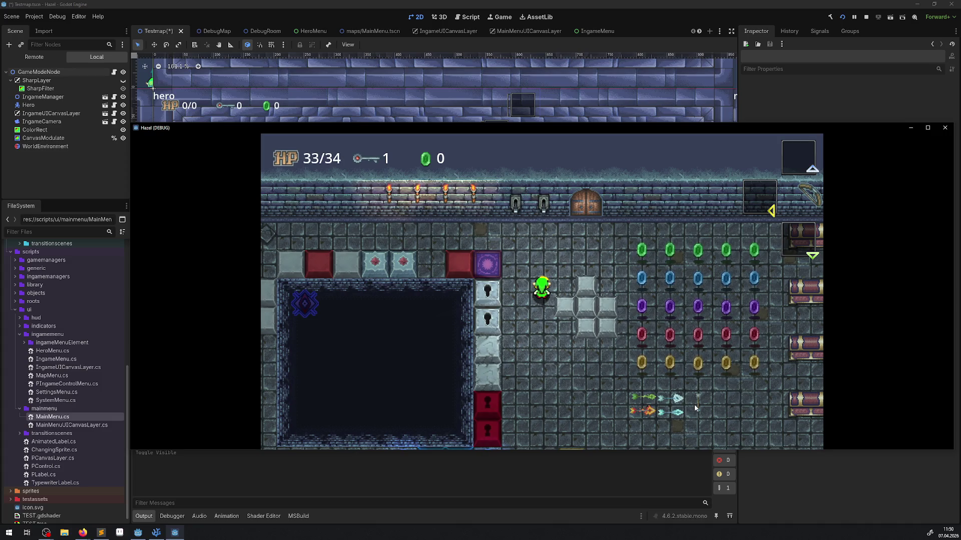
left_click(122, 80)
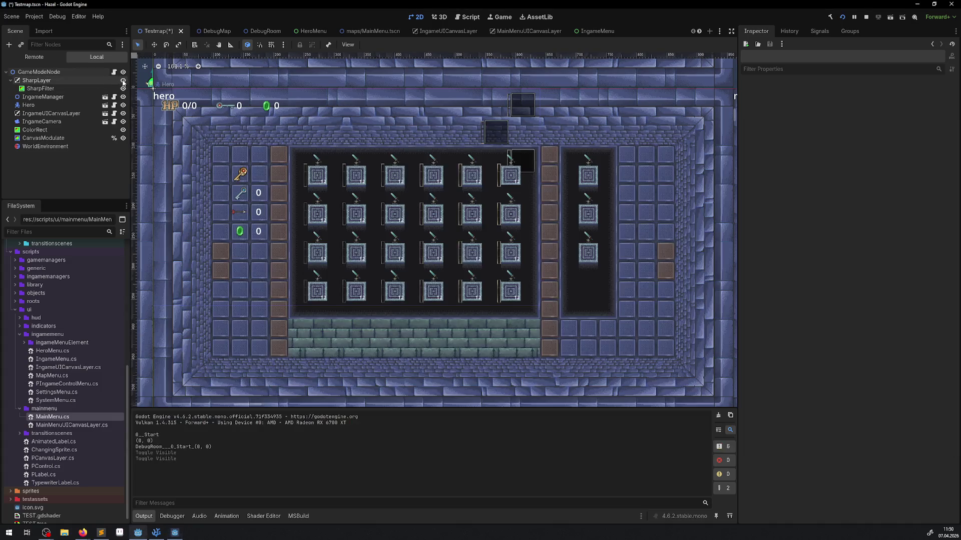
left_click(175, 531)
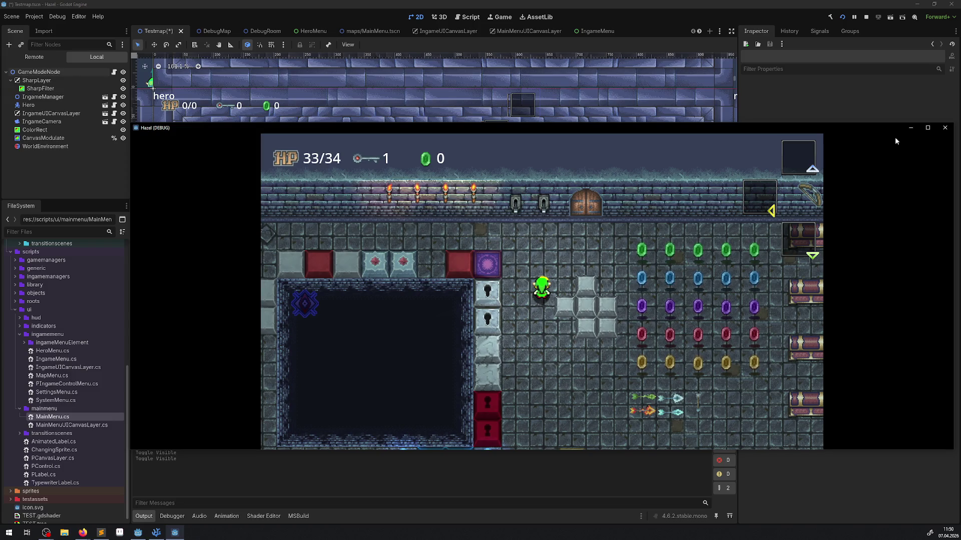
Walk the hero down and left, then return to the editor's Project menu
key("Down")
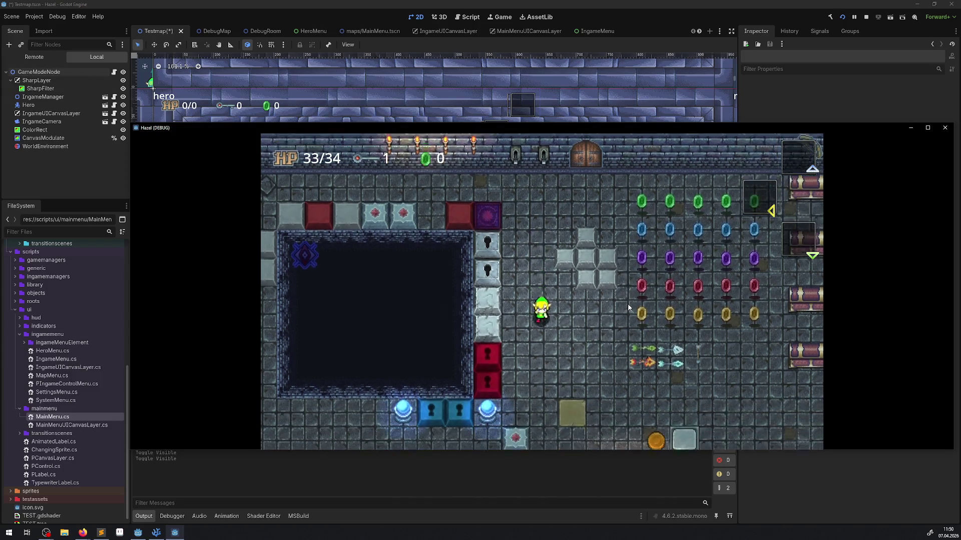
key("Down")
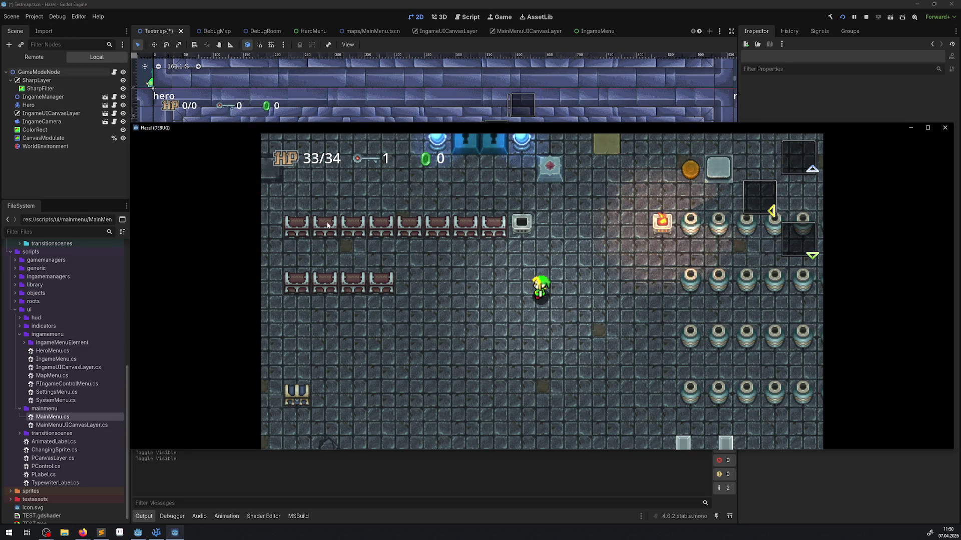
left_click(22, 8)
left_click(34, 17)
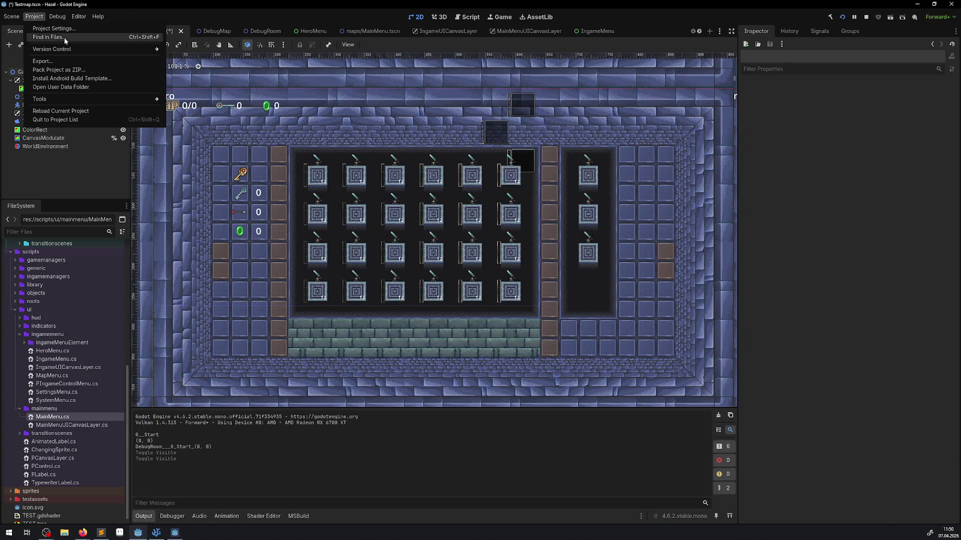
Close the running game and set the project's Stretch Scale Mode to integer
left_click(173, 534)
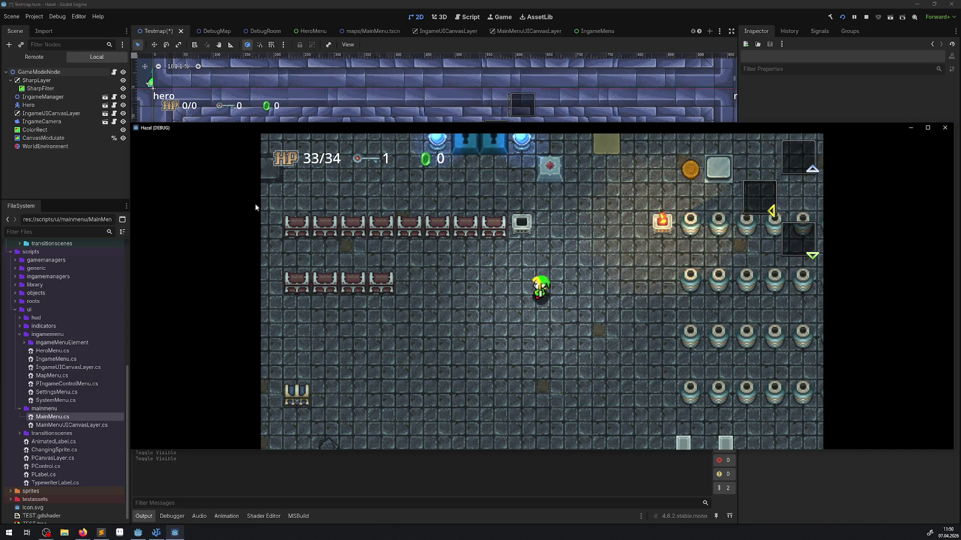
left_click(944, 128)
left_click(34, 17)
left_click(68, 38)
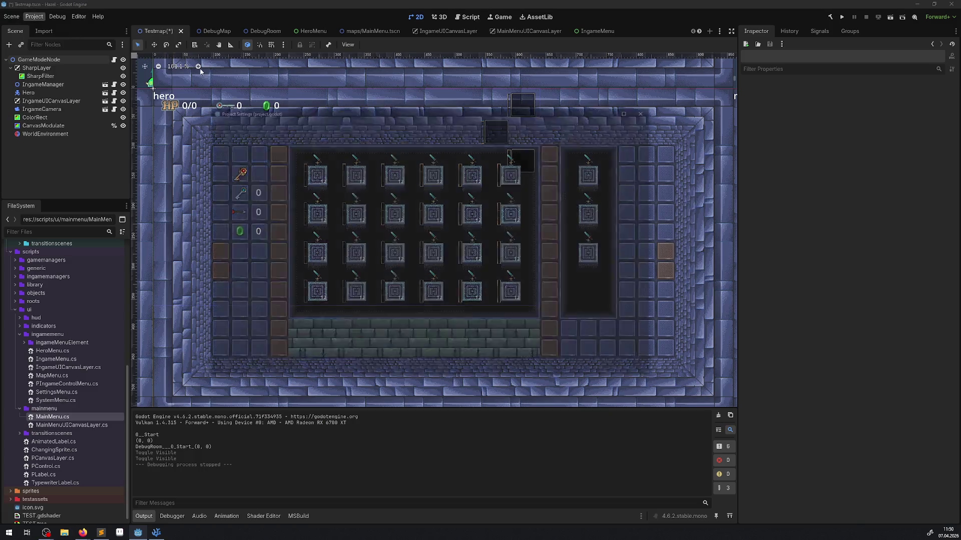
scroll(504, 285, "down", 4)
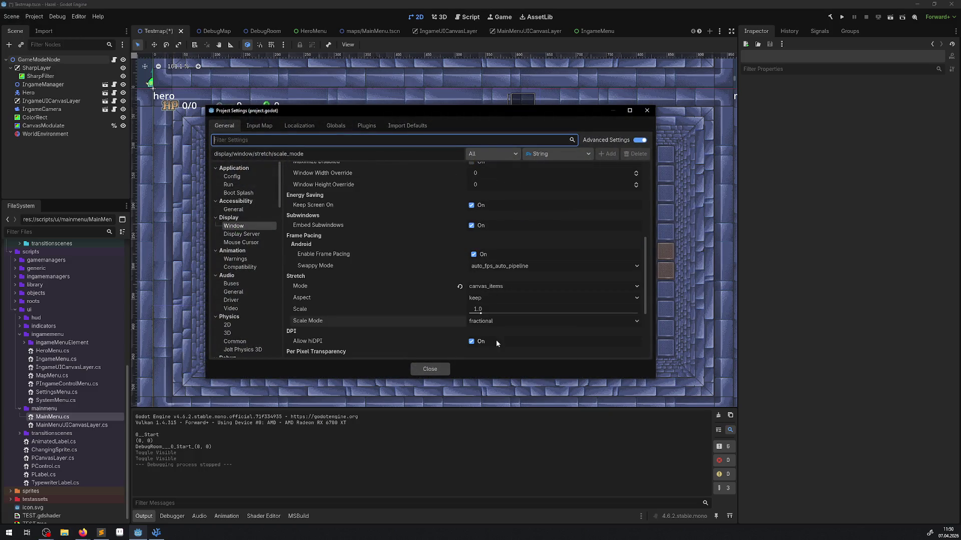
scroll(493, 325, "up", 8)
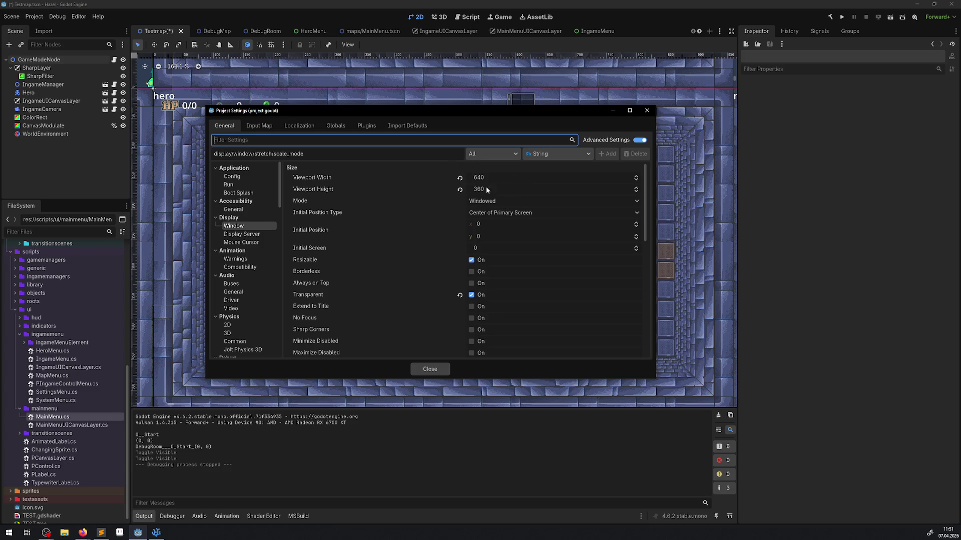
scroll(447, 278, "down", 8)
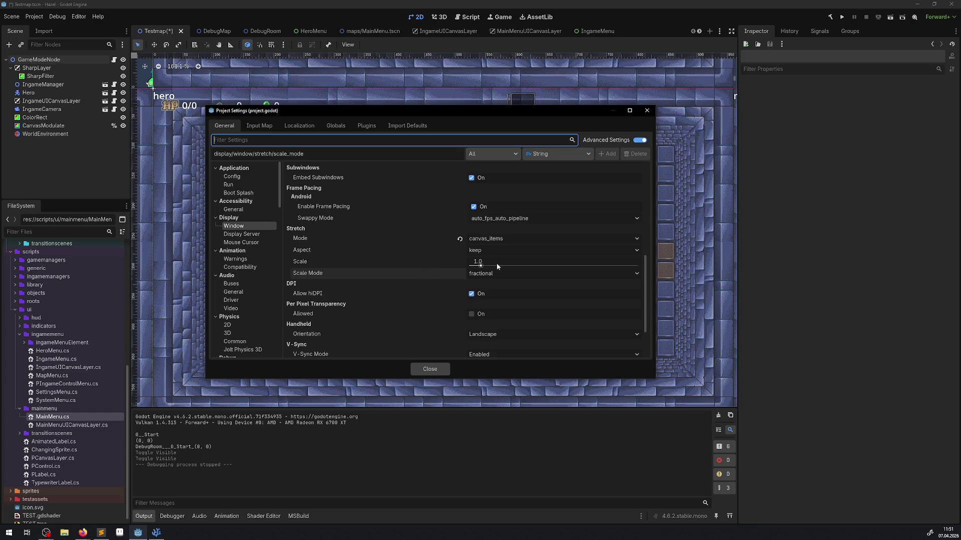
left_click(496, 274)
left_click(494, 295)
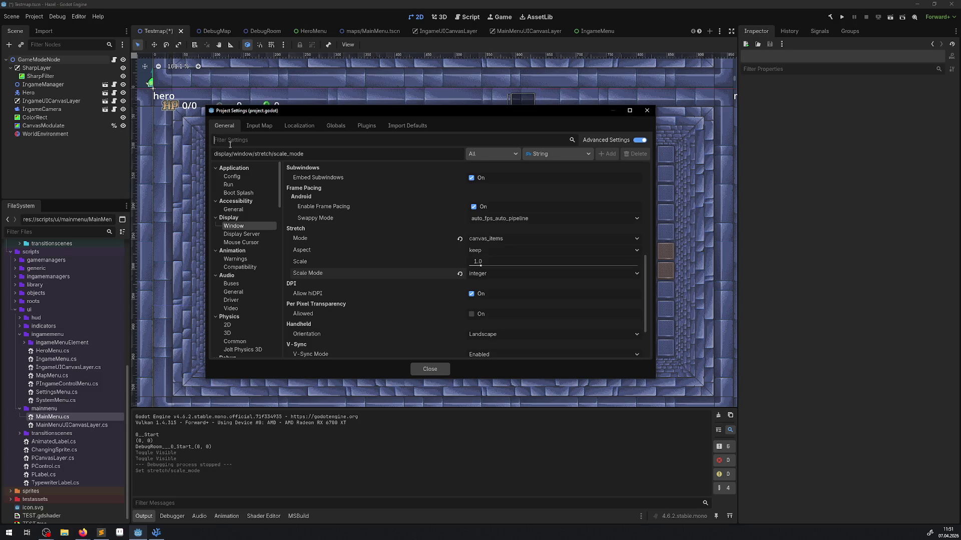
Set the Default Texture Filter to Nearest, then relaunch the game
type("filter")
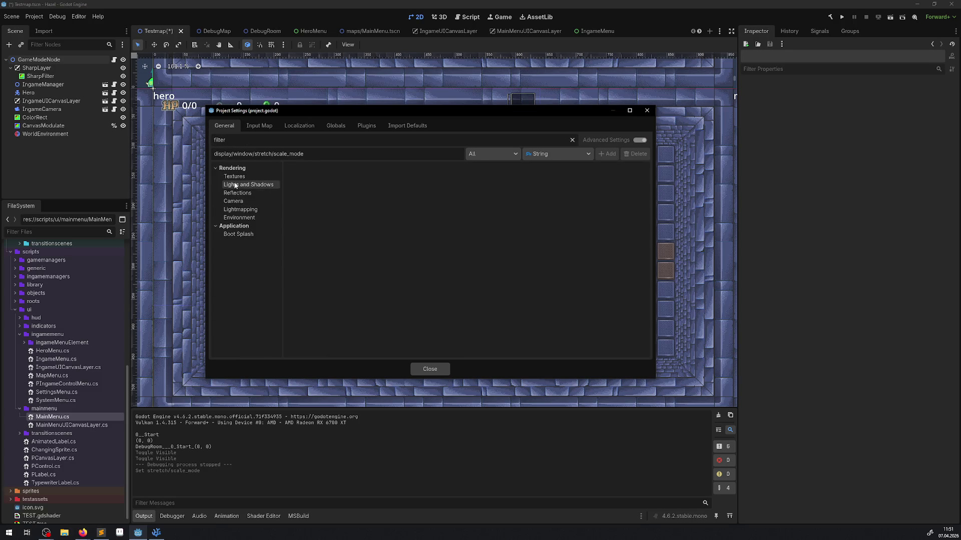
left_click(236, 178)
left_click(478, 181)
left_click(488, 192)
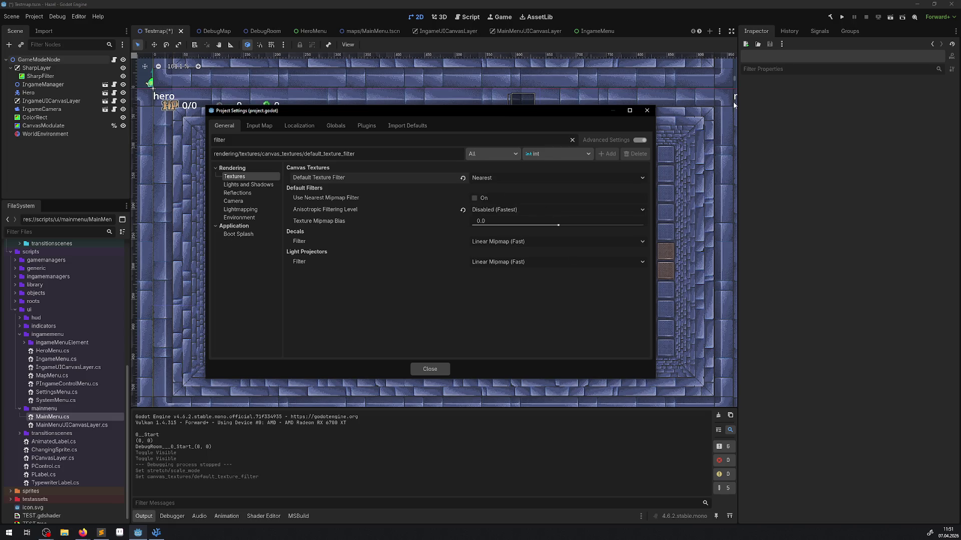
left_click(645, 111)
left_click(842, 18)
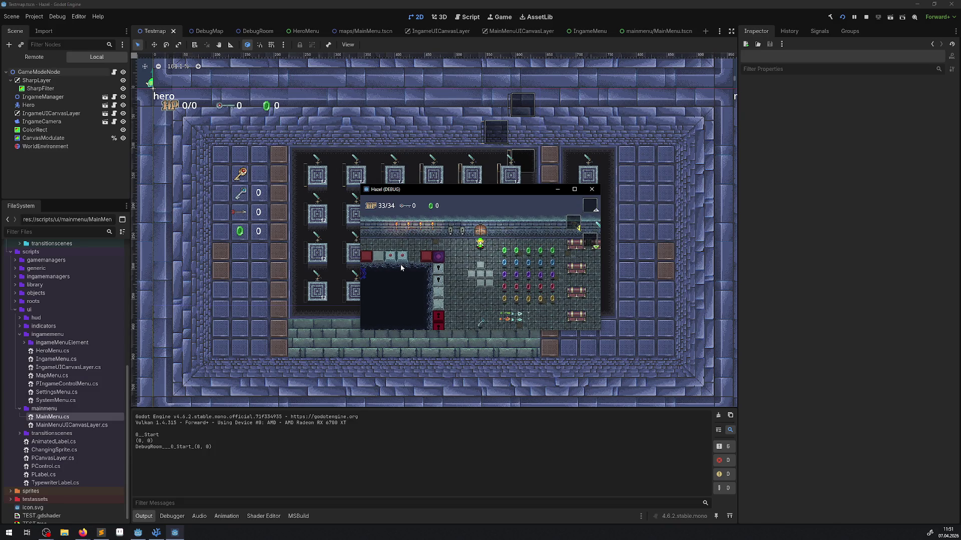
Maximize the Hazel game window and walk the hero over to collect the key
left_click(575, 191)
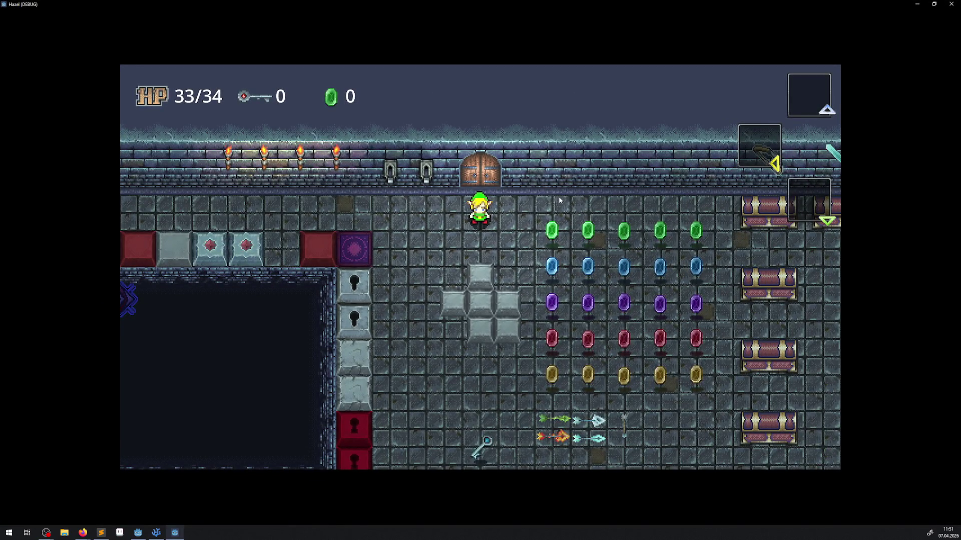
key("Down")
key("Left")
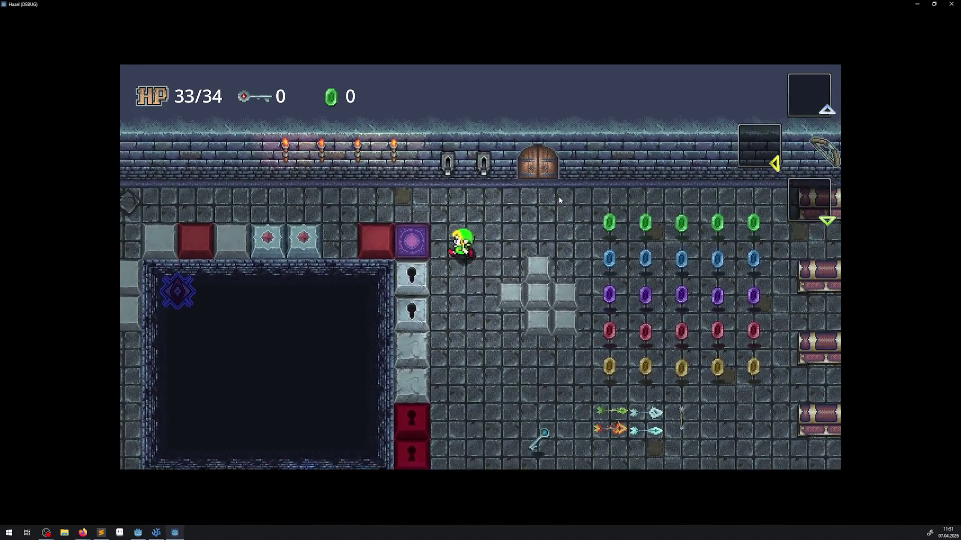
key("Up")
key("Left")
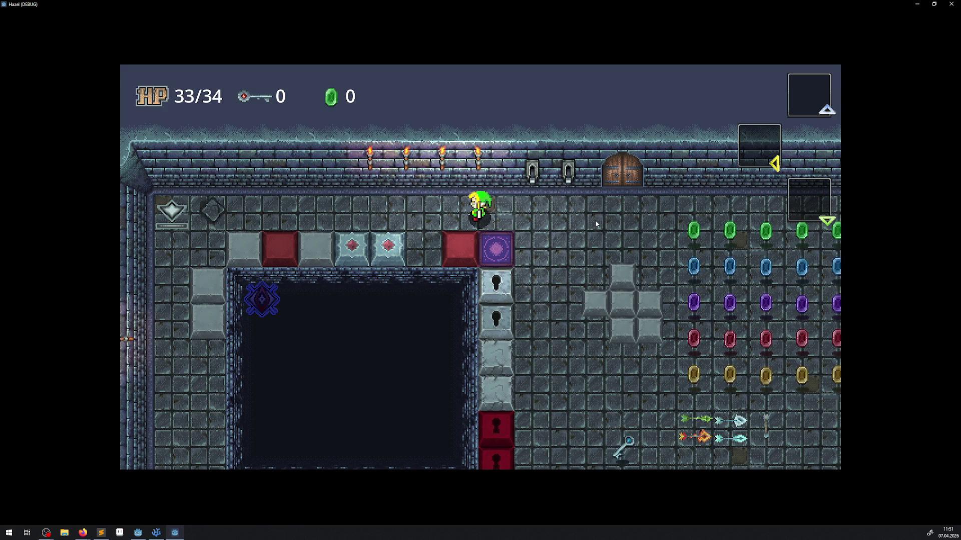
key("Right")
key("Down")
key("Down")
key("Right")
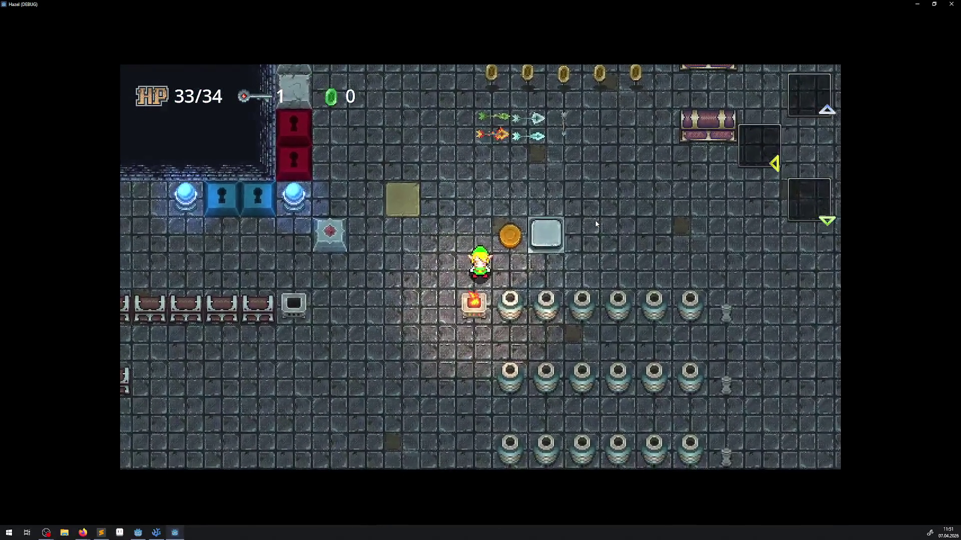
key("Down")
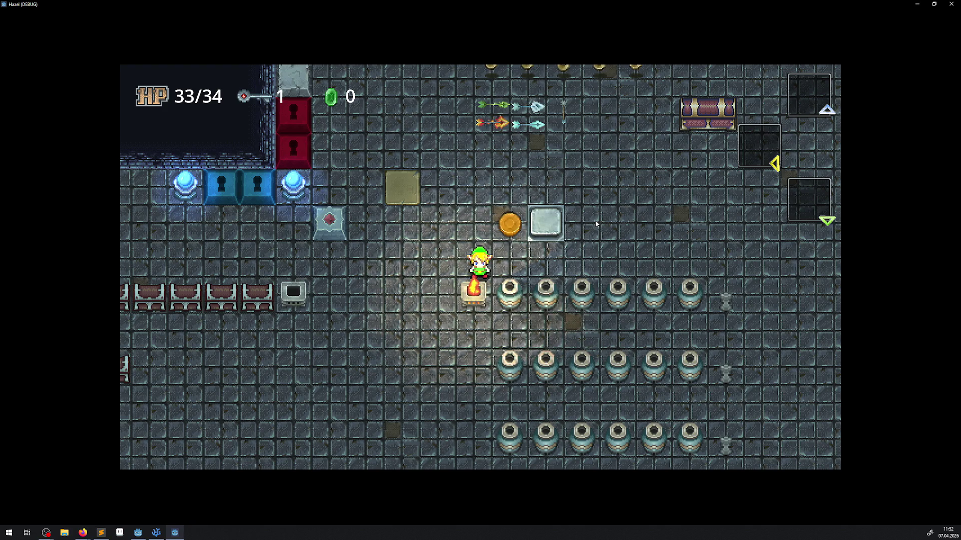
Walk the hero up-left through the test room to the top wall
key("Up")
key("Left")
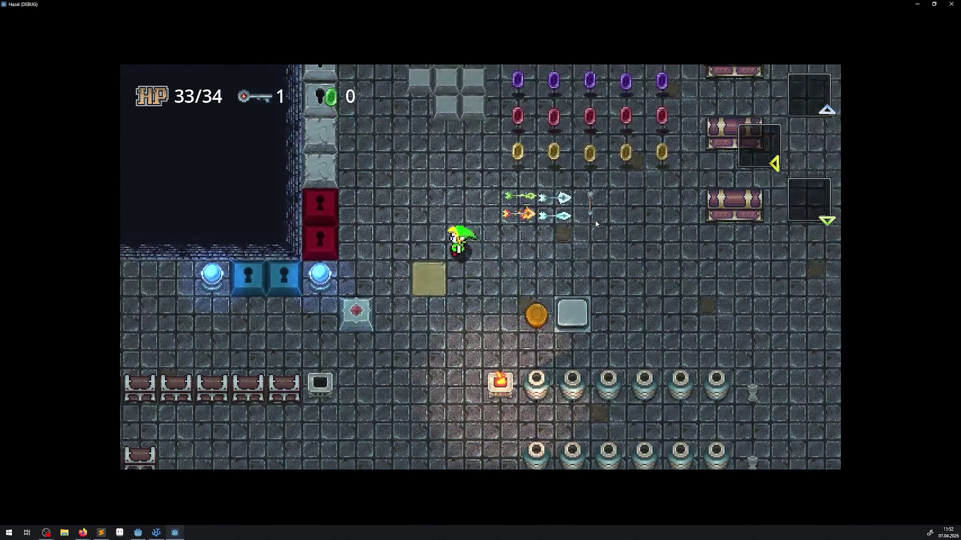
key("Up")
key("Left")
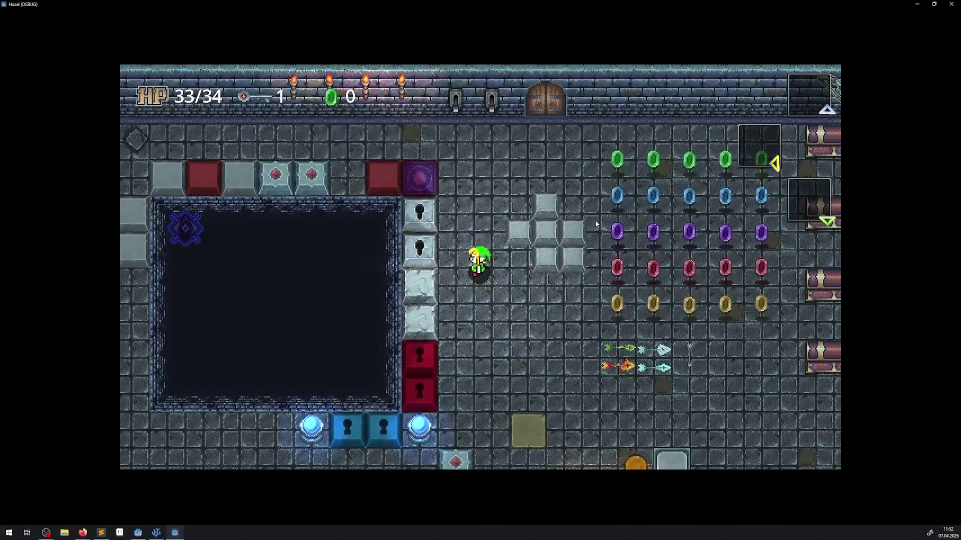
key("Down")
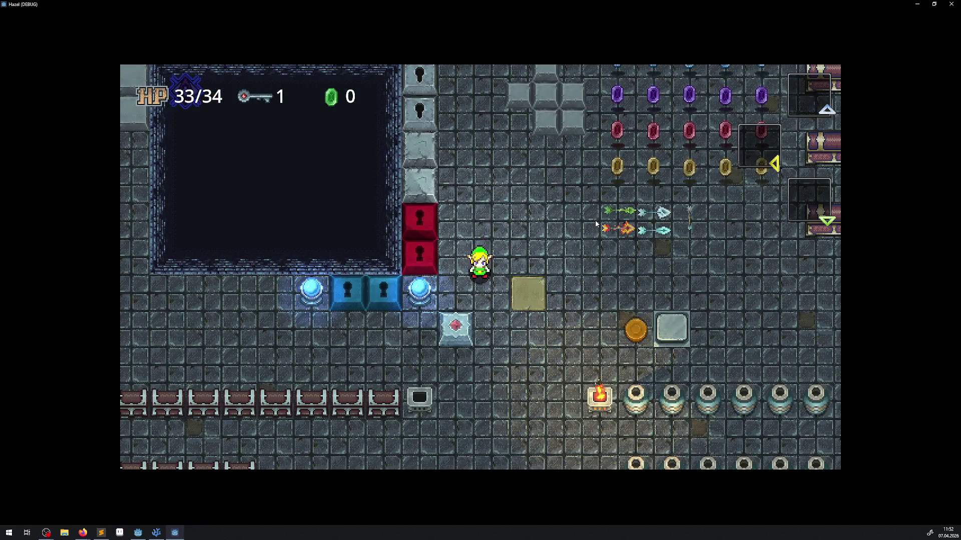
key("Up")
key("Up")
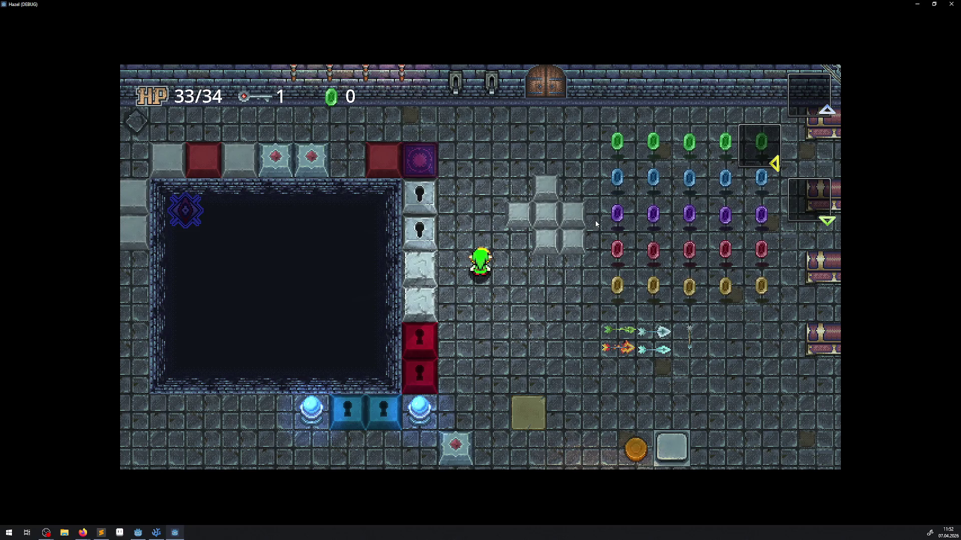
key("Up")
key("Left")
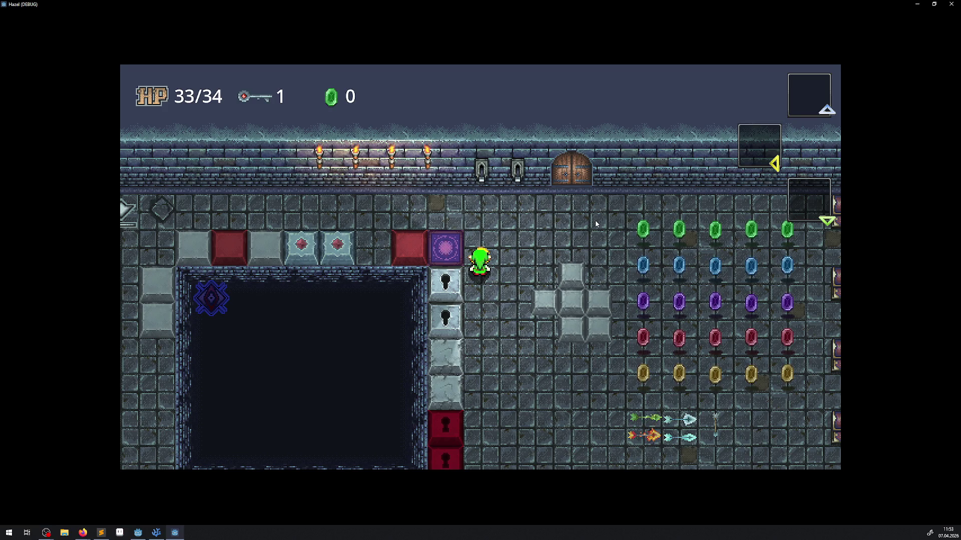
key("Down")
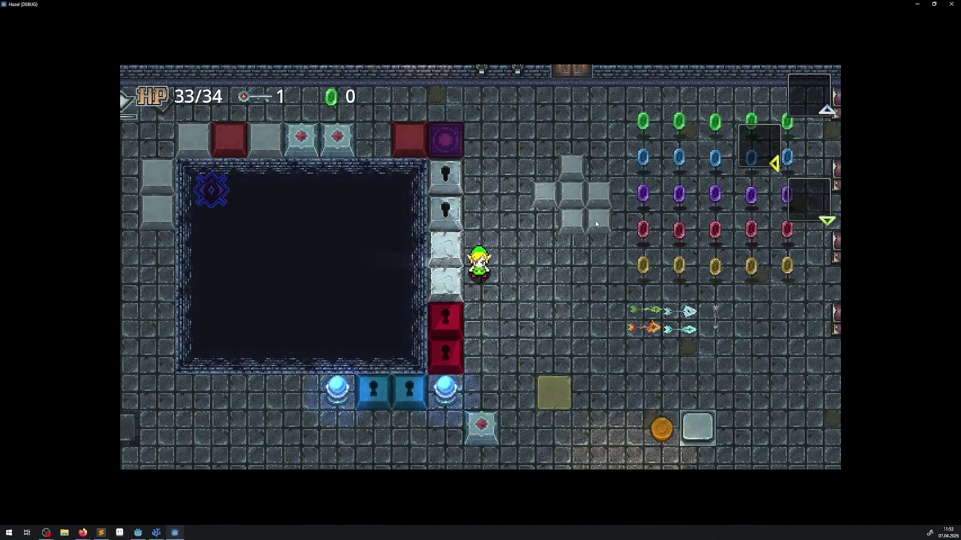
key("Up")
key("Left")
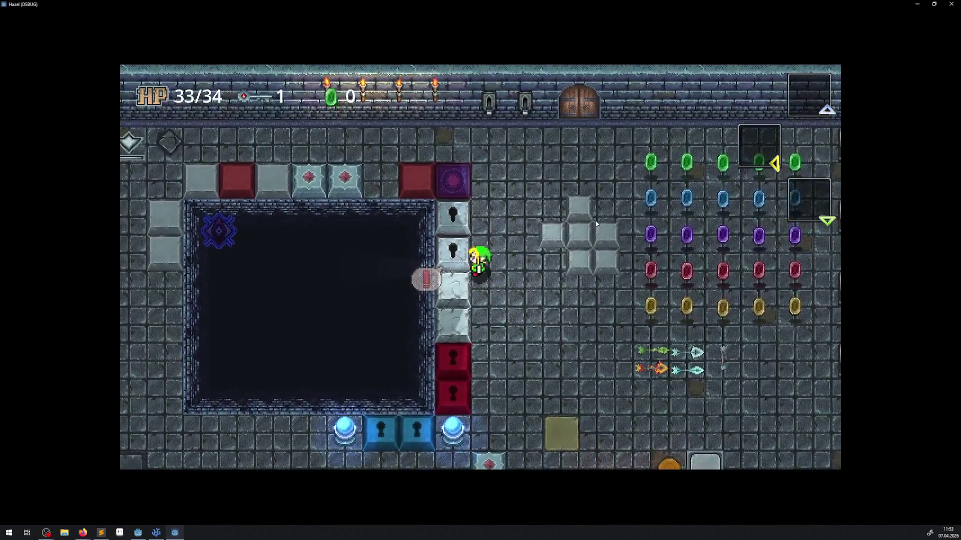
key("Up")
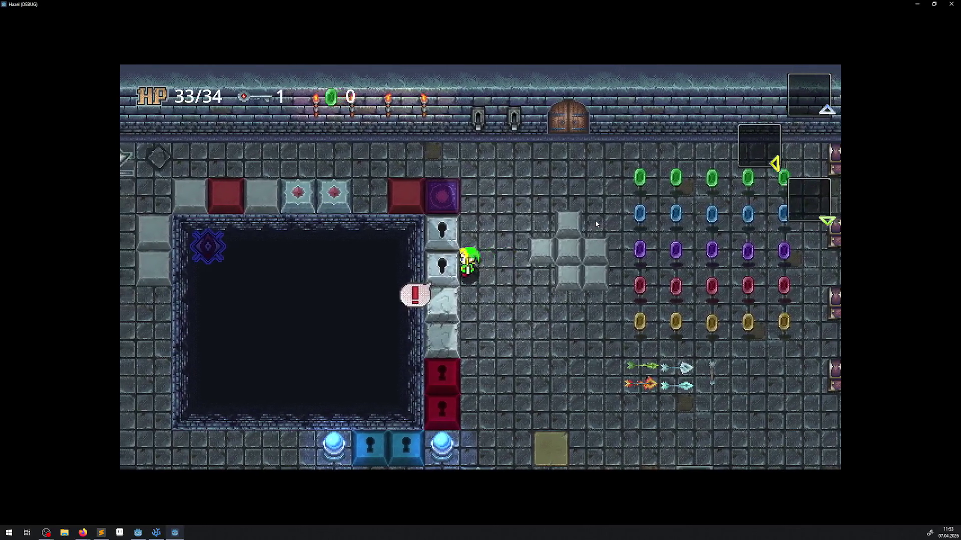
key("Up")
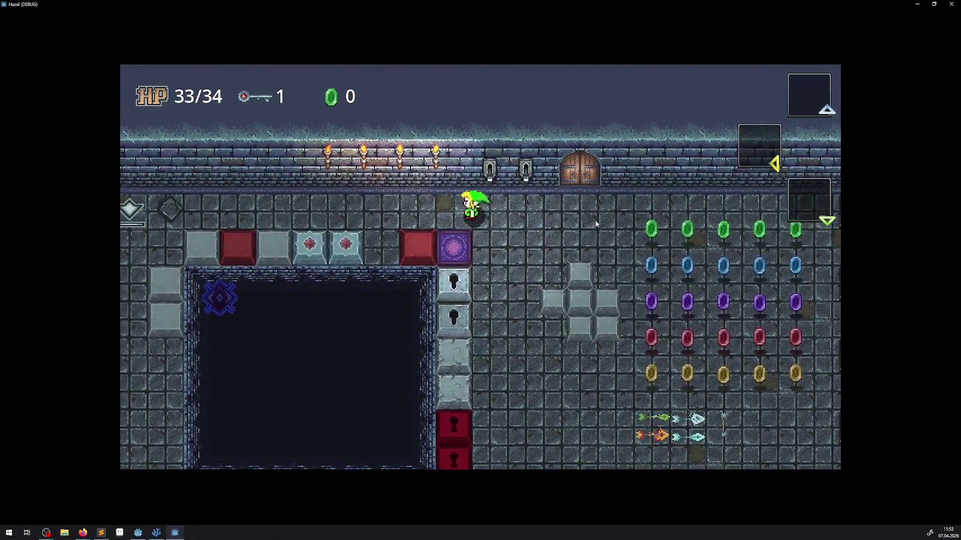
Walk the hero back and forth along the top row near the gems
key("Left")
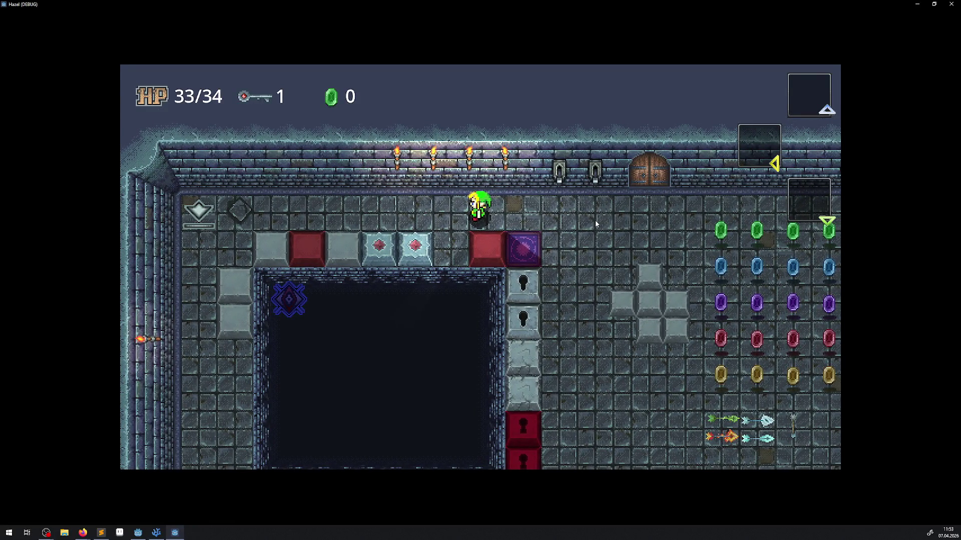
key("Down")
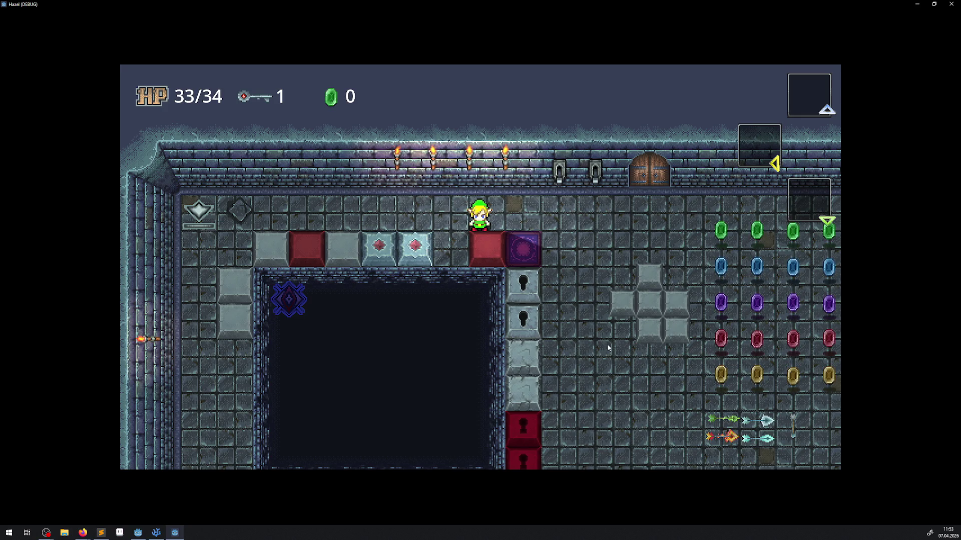
key("Right")
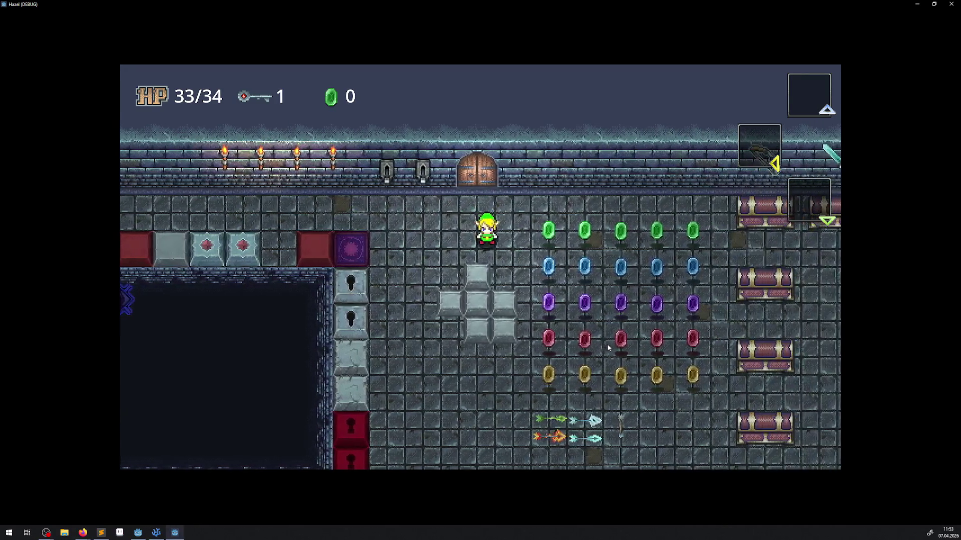
key("Up")
key("Right")
key("Down")
key("Left")
key("Right")
key("Up")
key("Down")
key("Up")
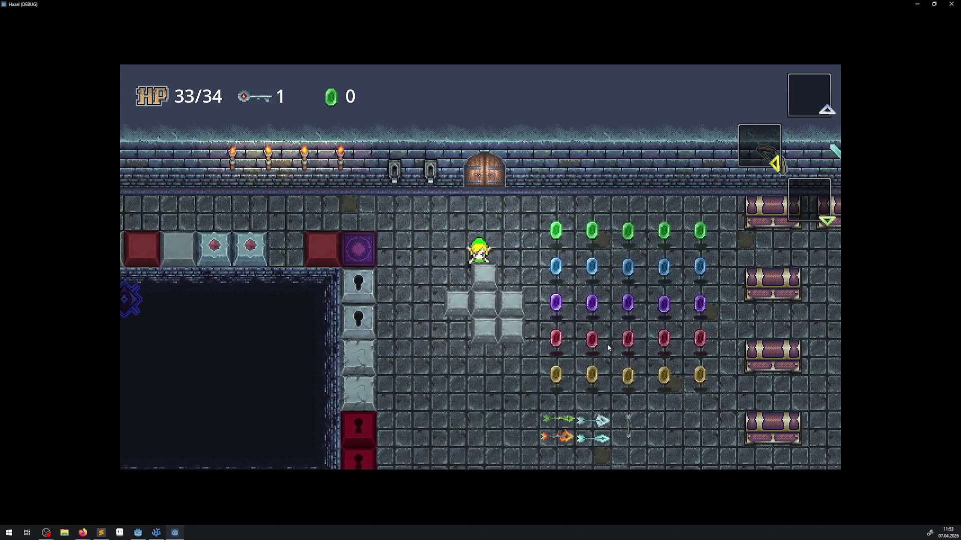
key("Right")
key("Down")
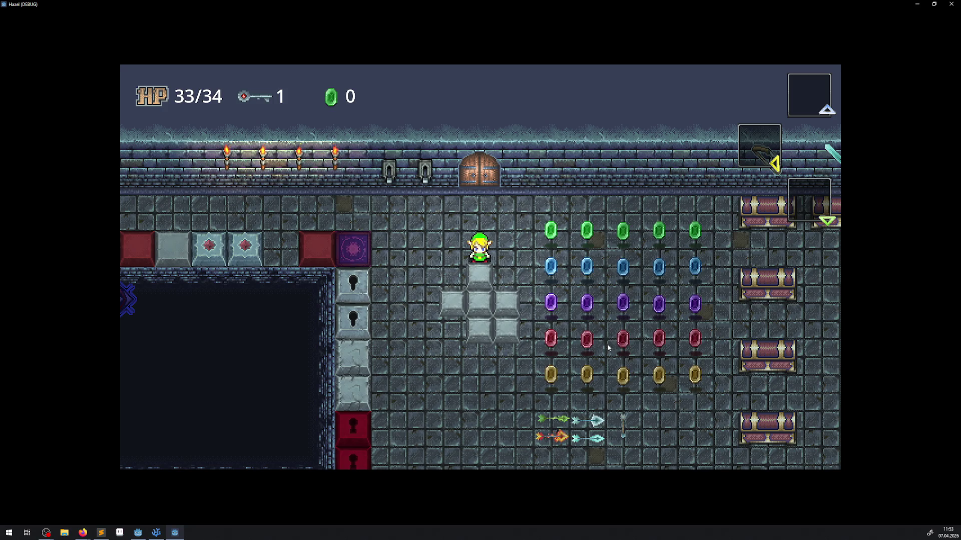
key("Left")
key("Up")
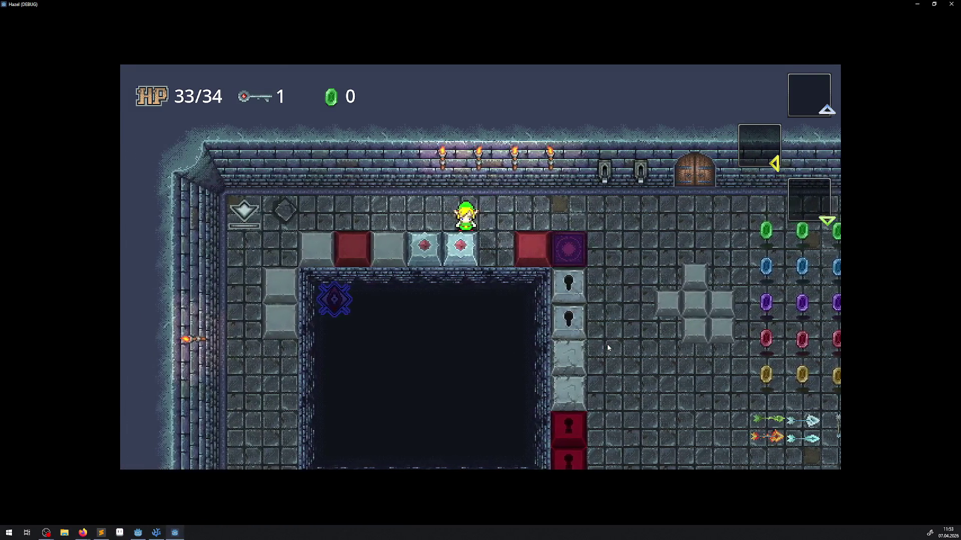
key("Right")
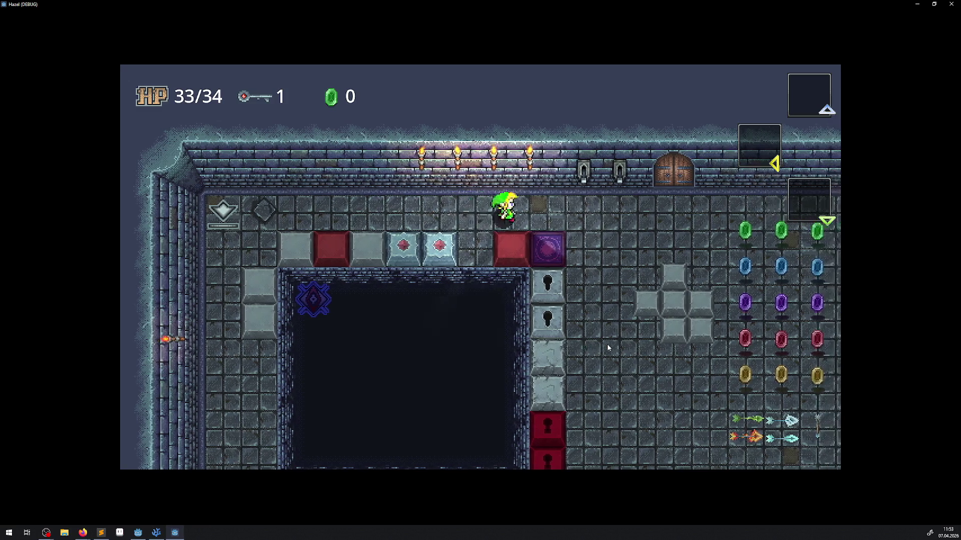
key("Down")
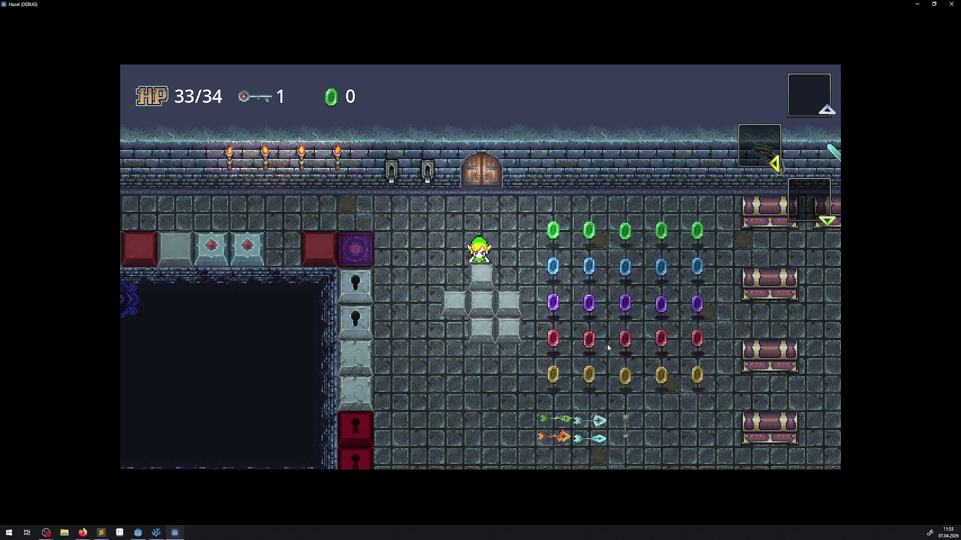
Collect the rupee grid, then walk the hero down past the pressure plate to the torch
key("Right")
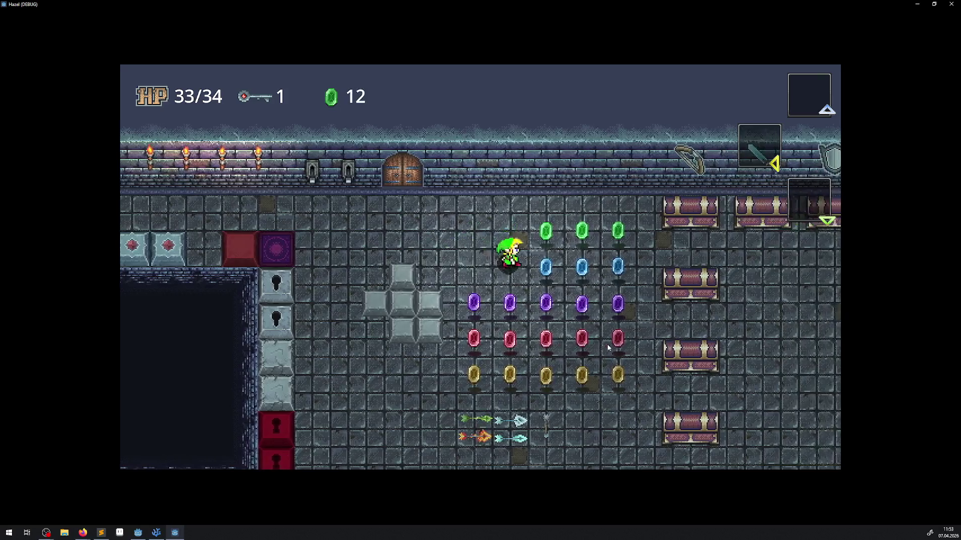
key("Down")
key("Down")
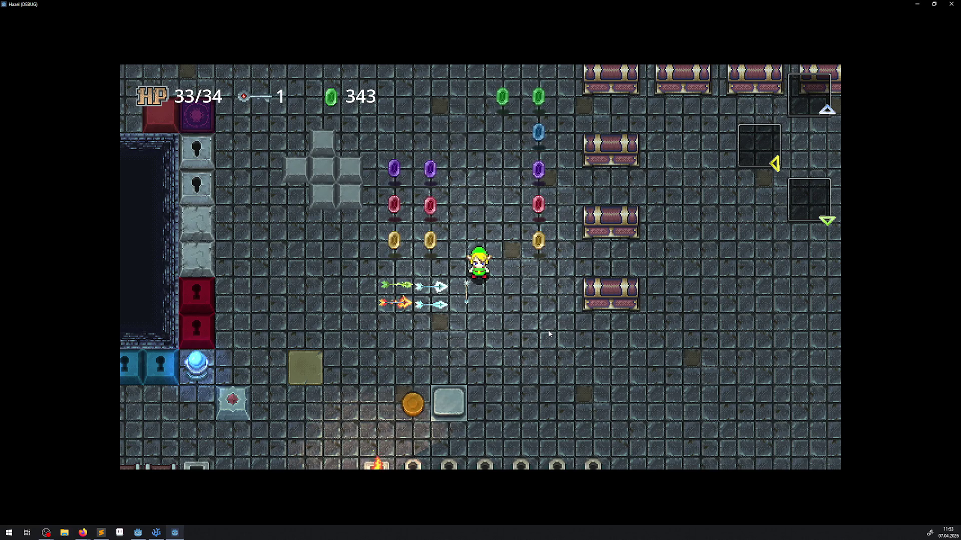
key("Down")
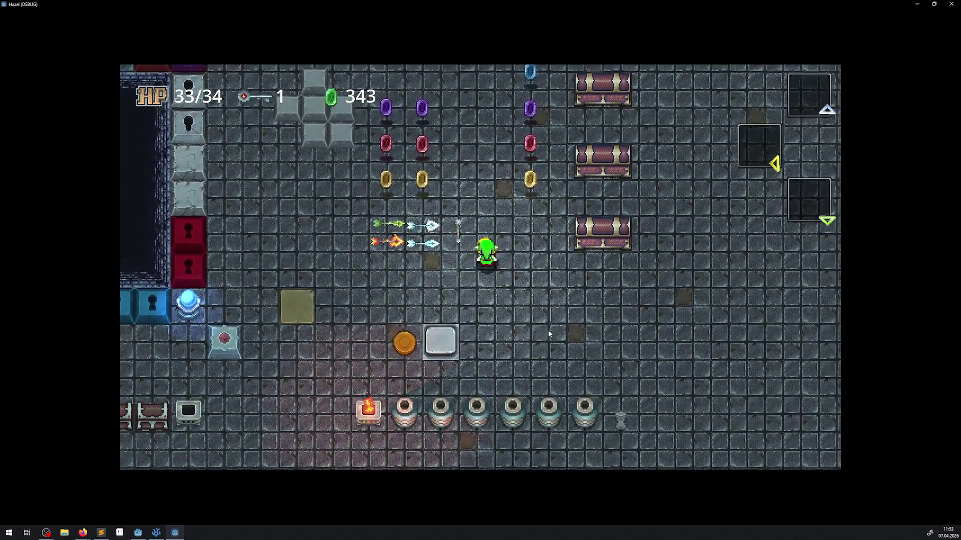
key("Down")
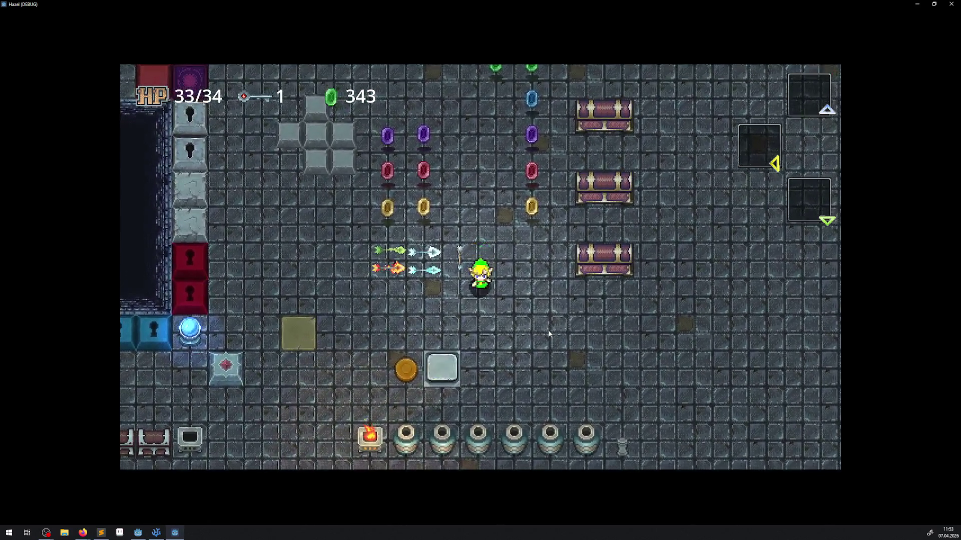
key("Left")
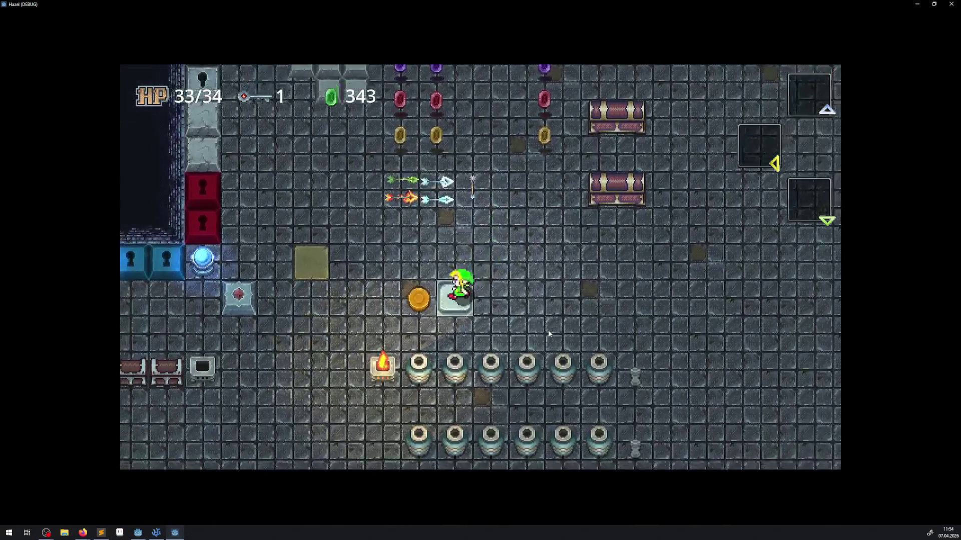
key("Down")
key("Left")
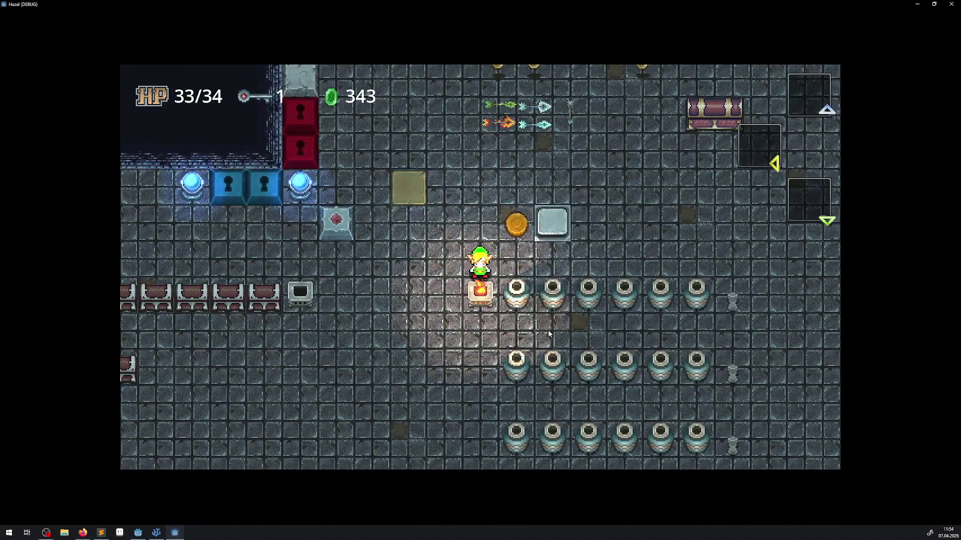
key("Left")
key("Down")
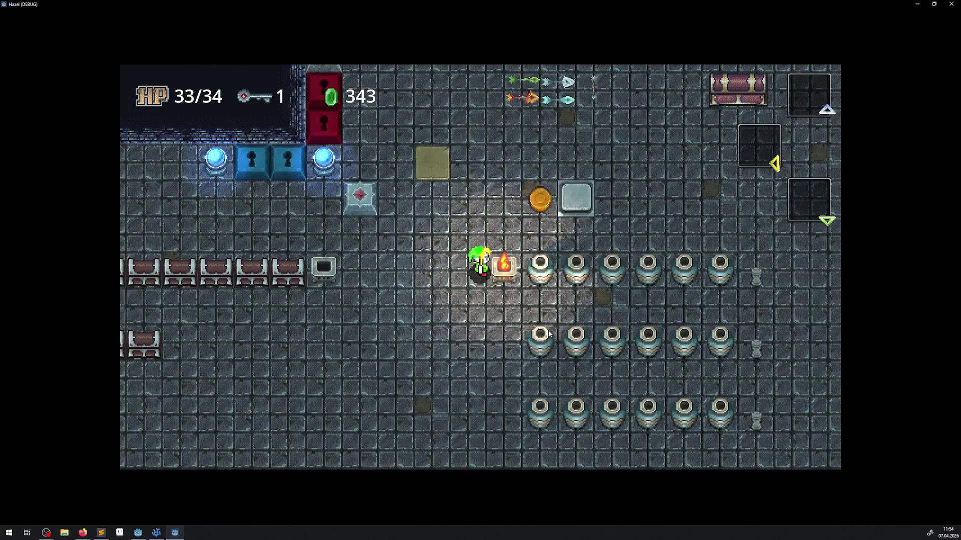
Walk the hero up to the top wall, then stop the game with F8
key("Left")
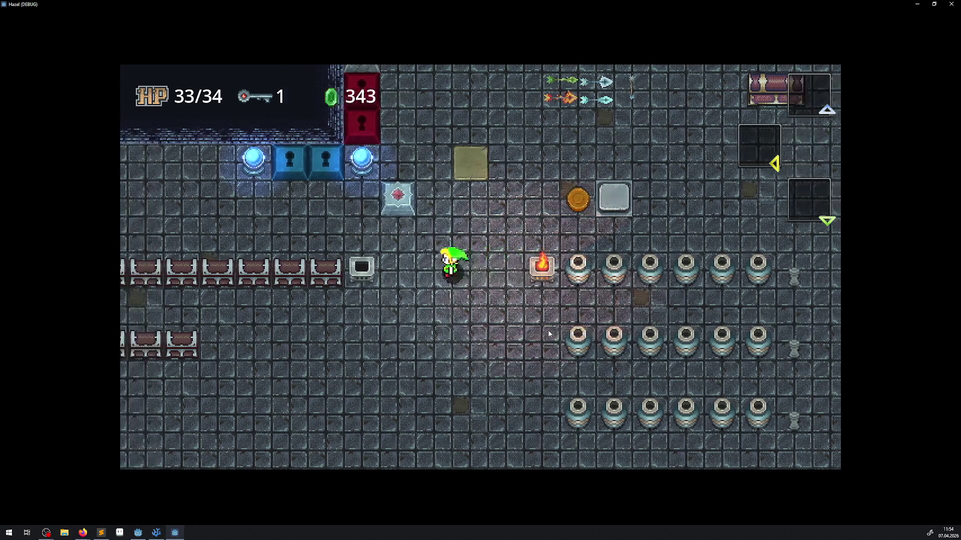
key("Up")
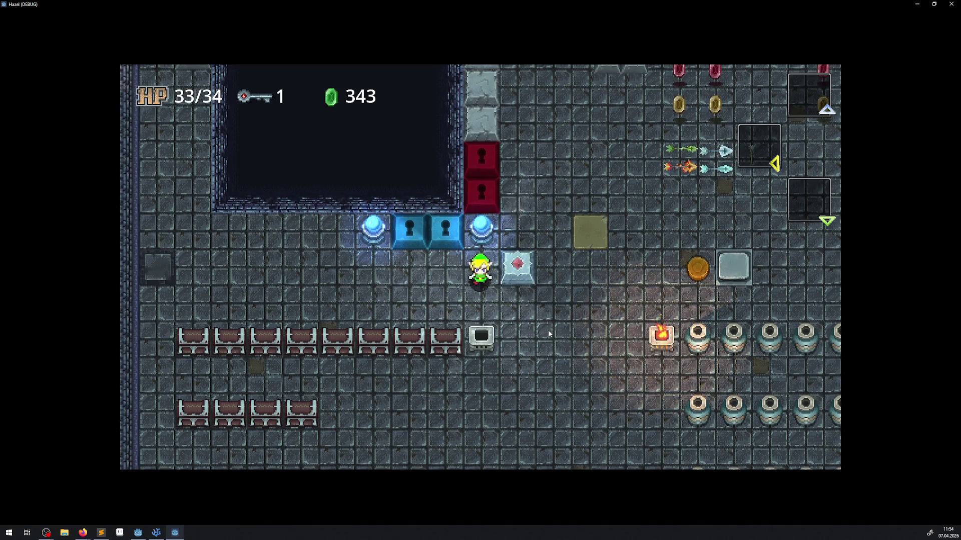
key("Right")
key("Down")
key("Up")
key("Up")
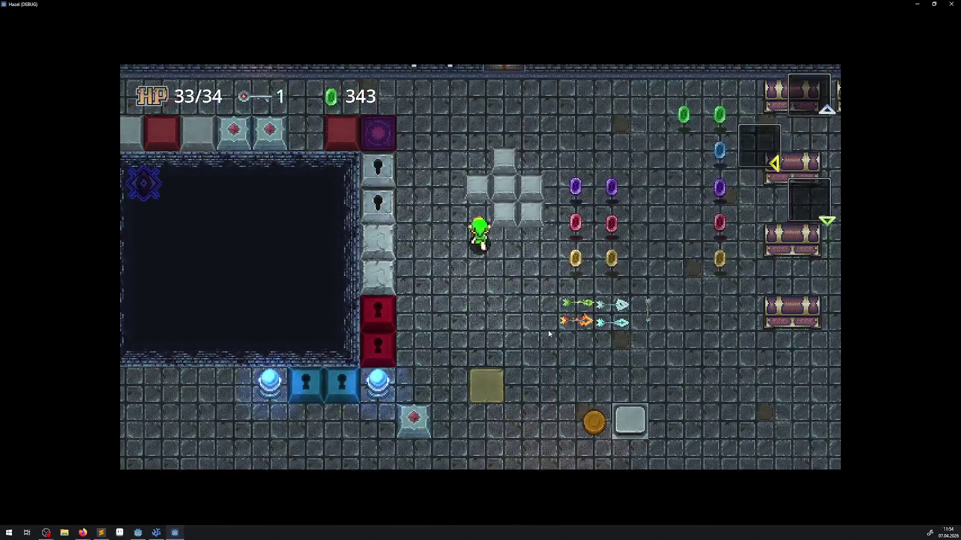
key("Right")
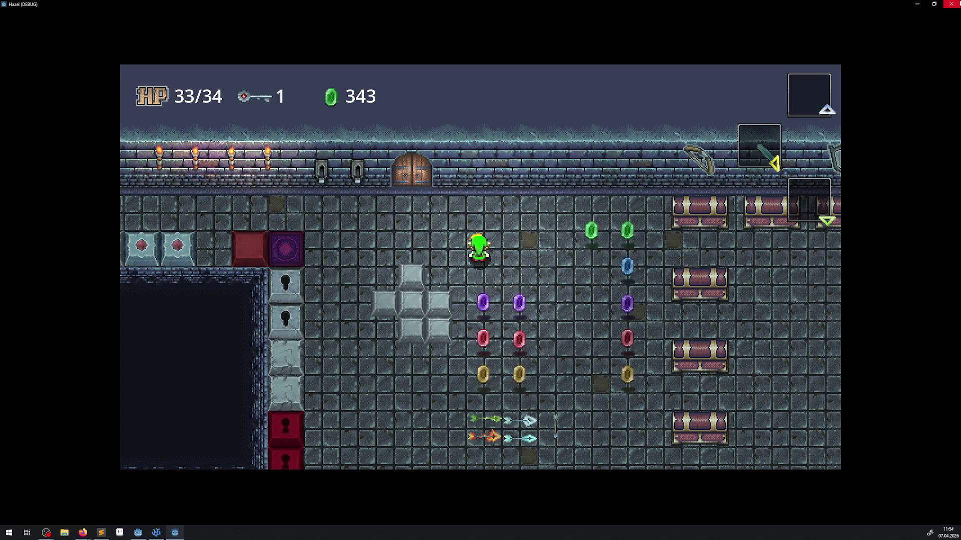
key("F8")
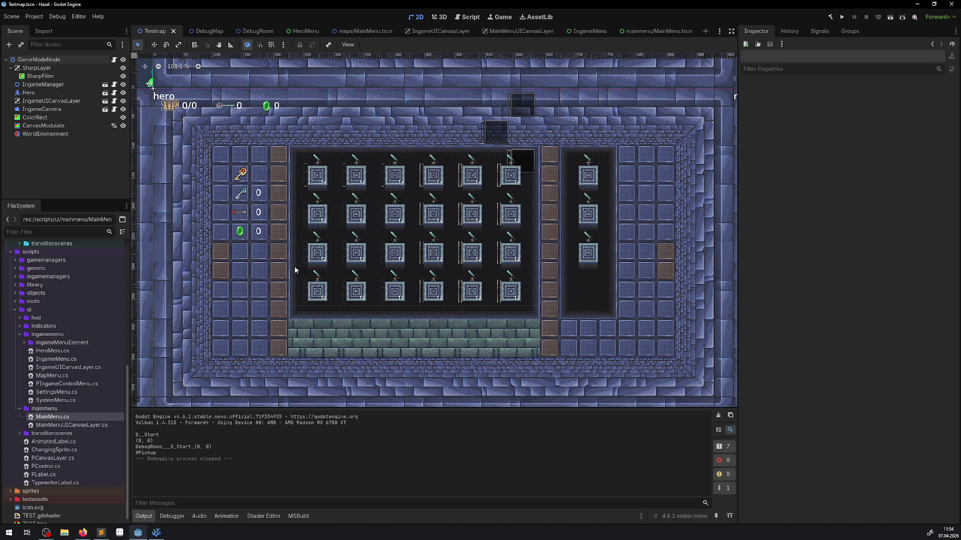
Inspect the ColorRect (5000 px size, -2000 position, scale 3), then switch to VS Code
scroll(228, 254, "up", 2)
left_click(266, 196)
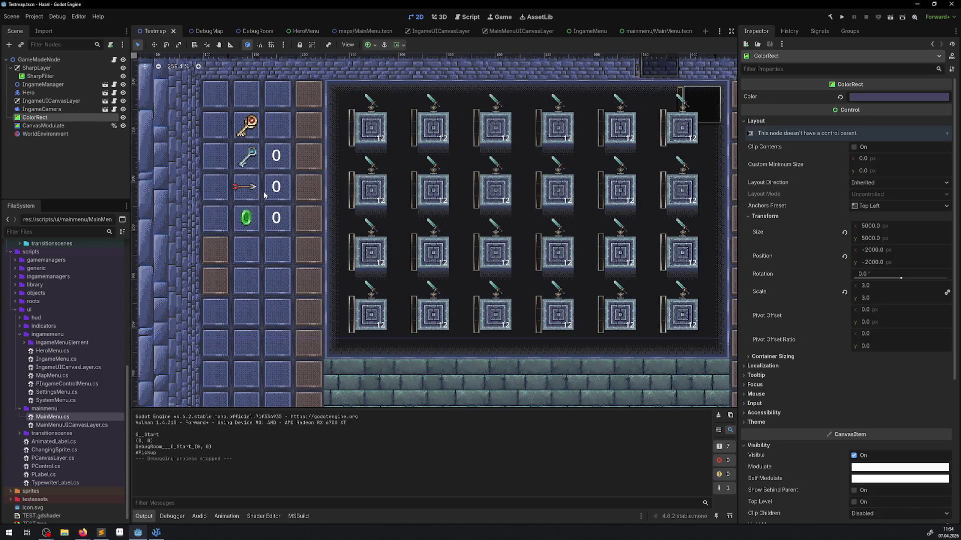
scroll(245, 110, "up", 8)
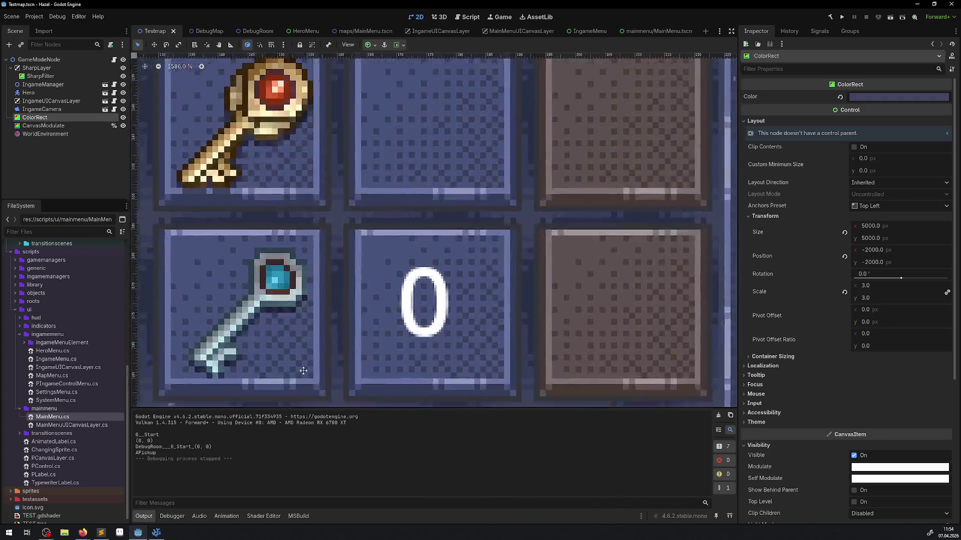
scroll(381, 224, "down", 9)
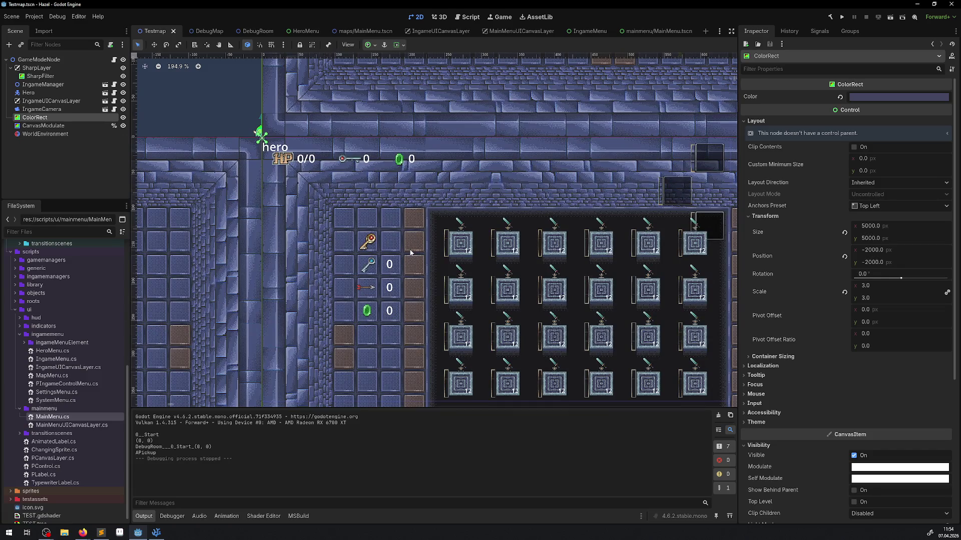
left_click_drag(476, 300, 343, 218)
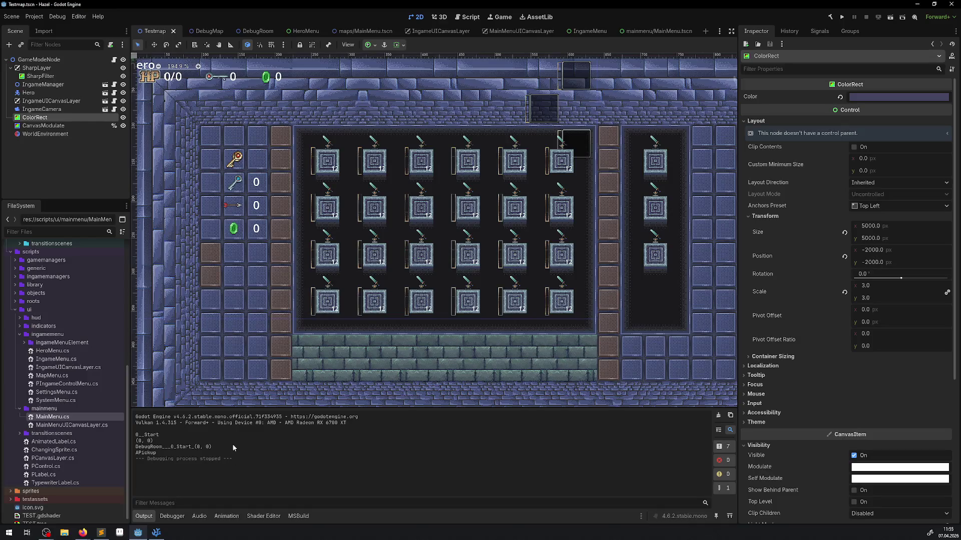
left_click(164, 532)
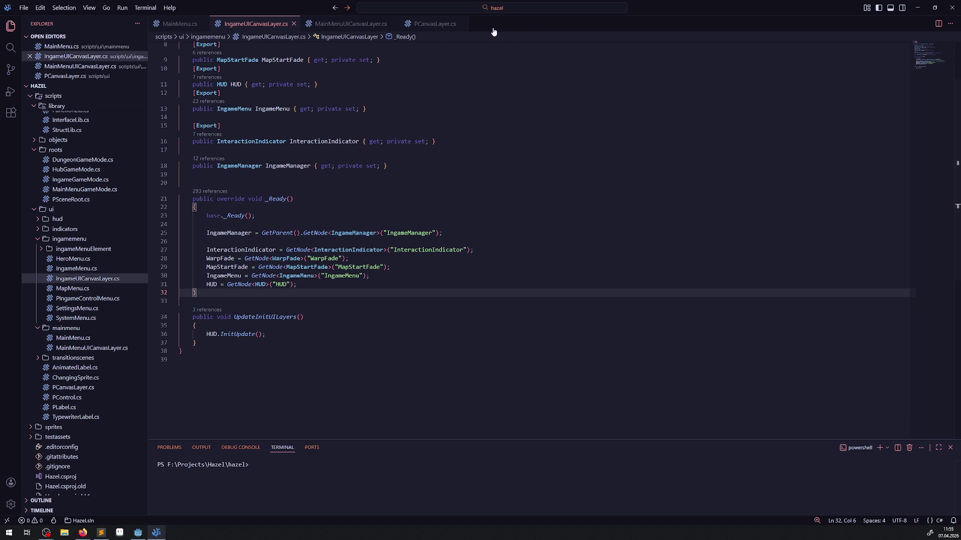
Look through PCanvasLayer.cs, MainMenuUICanvasLayer.cs and IngameUICanvasLayer.cs's _Ready method
left_click(434, 25)
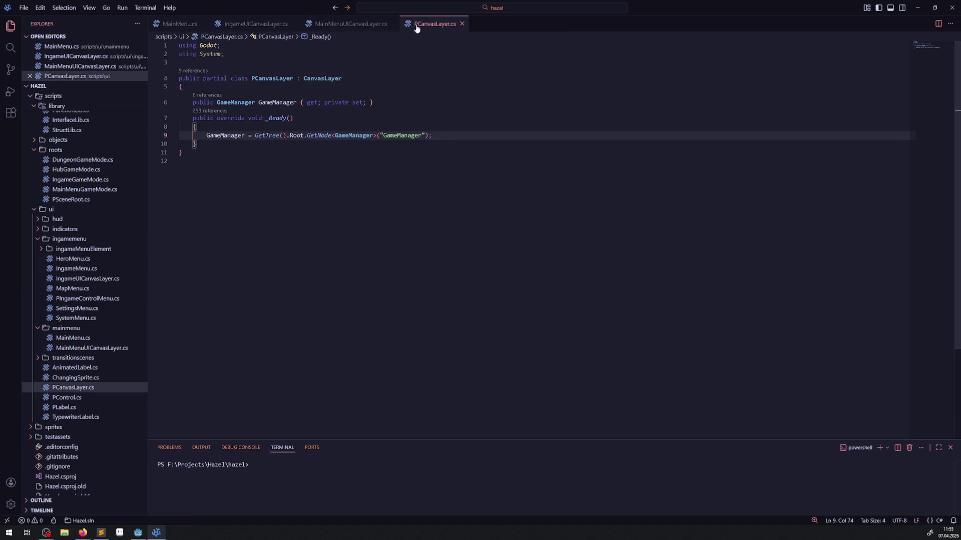
left_click(375, 24)
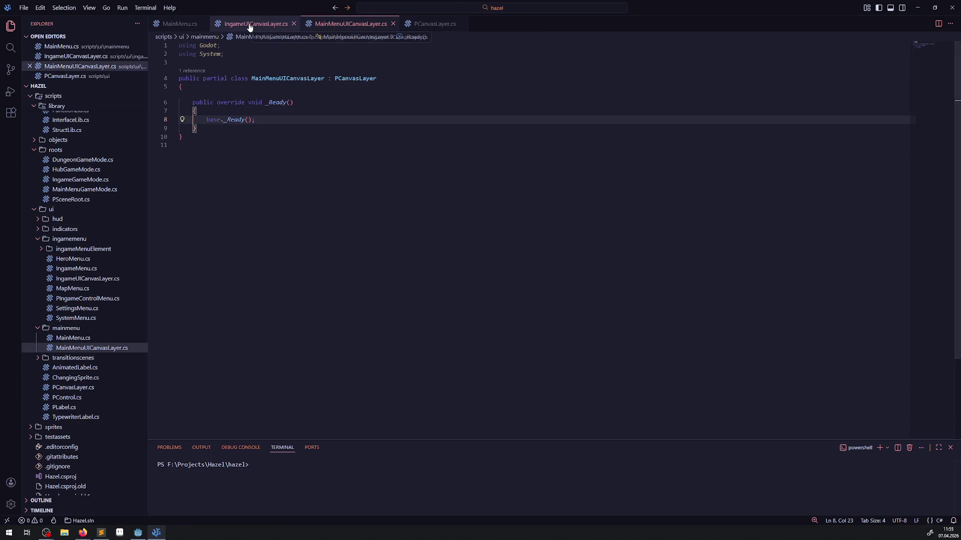
left_click(249, 25)
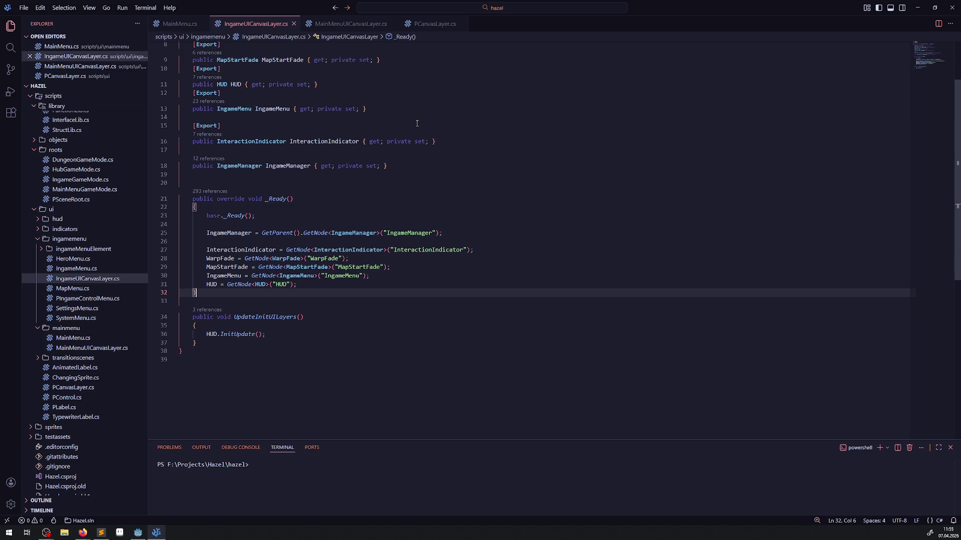
left_click_drag(303, 317, 192, 198)
left_click(303, 316)
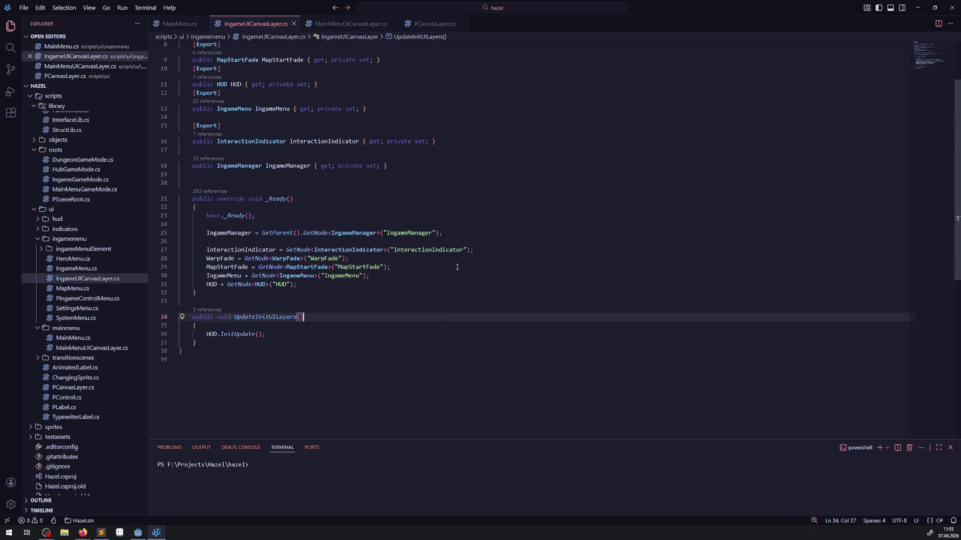
left_click(349, 258)
scroll(87, 287, "up", 15)
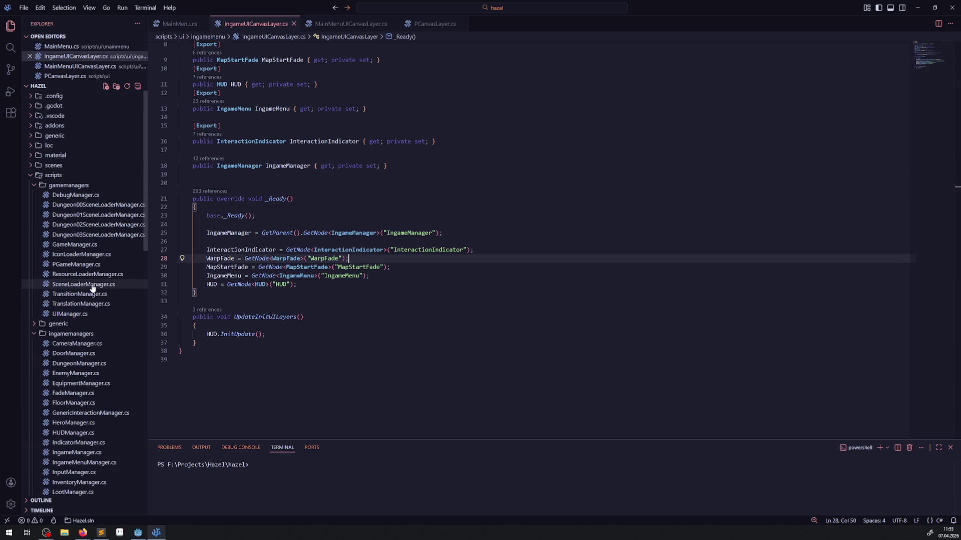
scroll(125, 333, "down", 2)
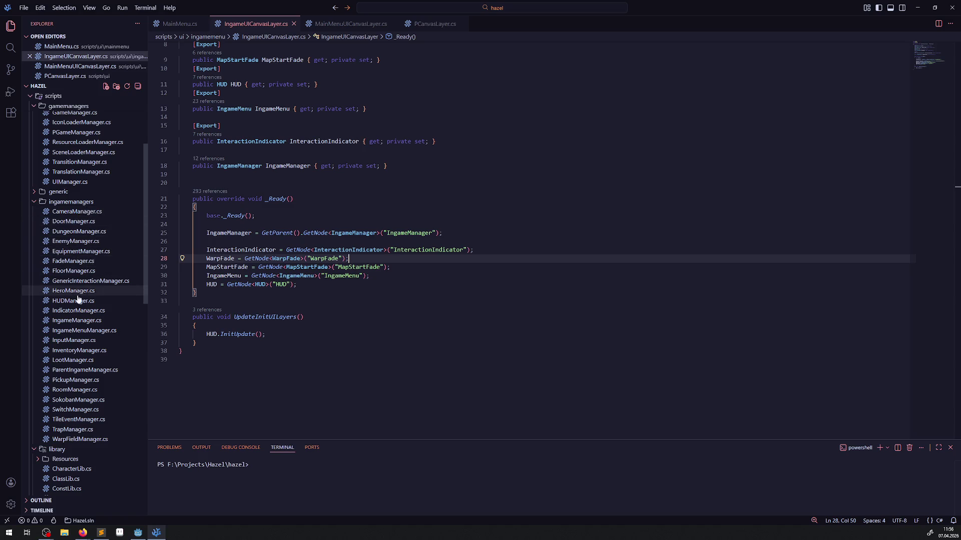
View IngameMenuManager.cs from the top, collapse the script folders, and return to Godot
left_click(84, 330)
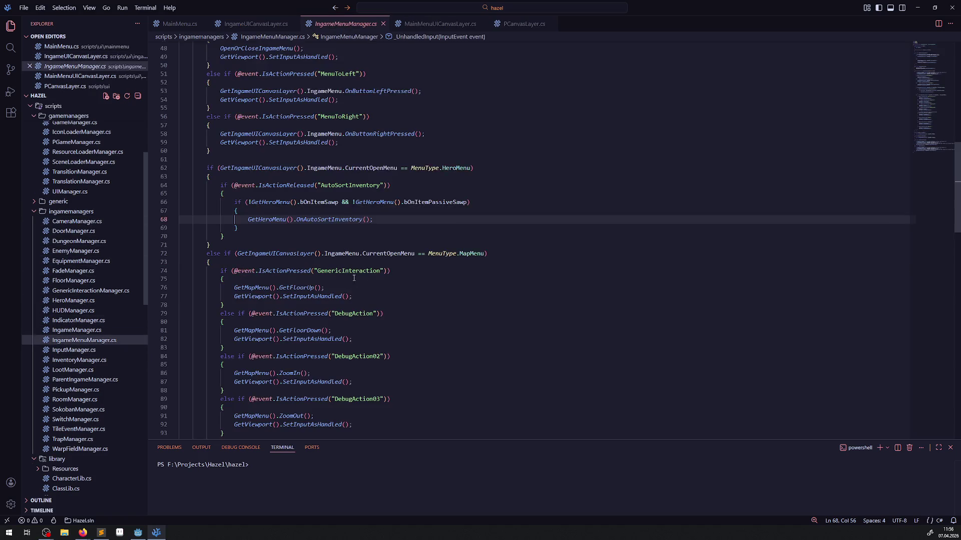
scroll(361, 249, "up", 10)
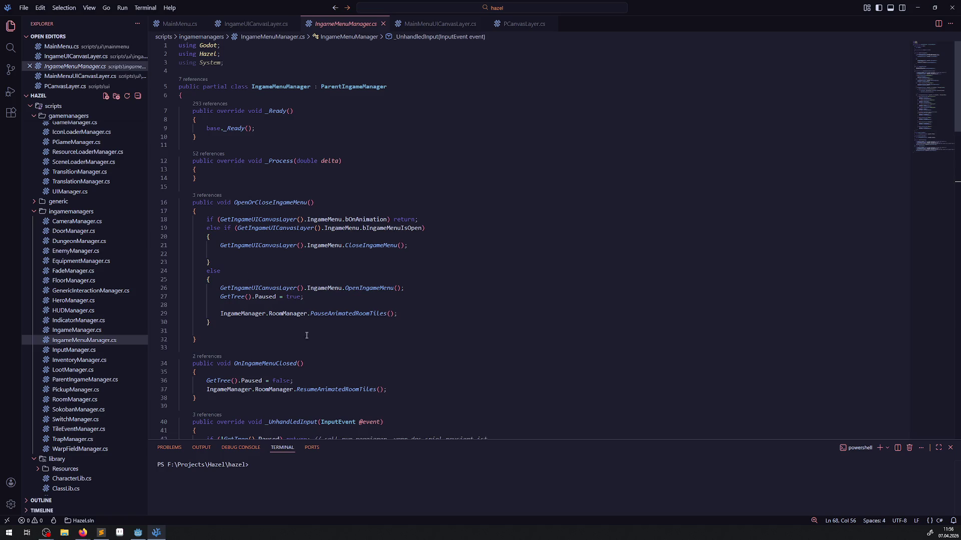
left_click(33, 211)
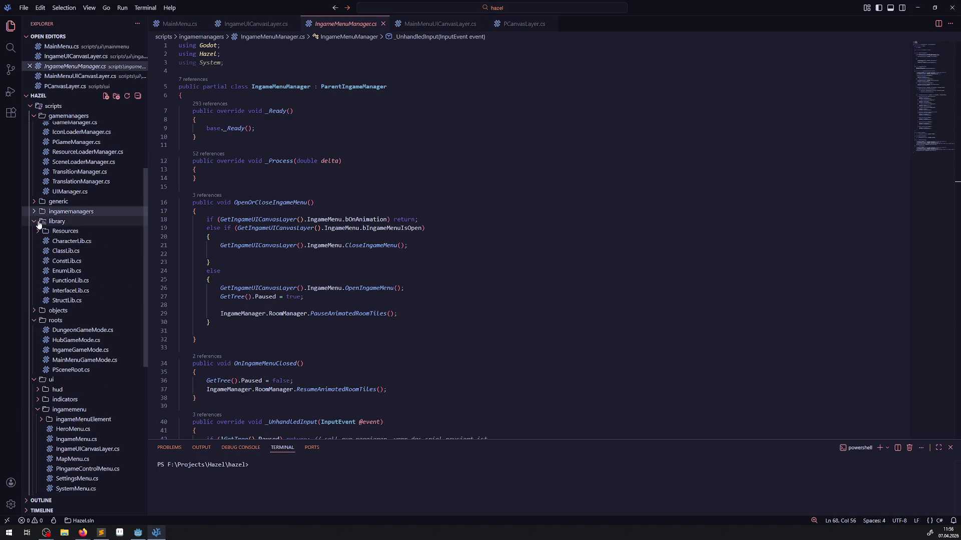
left_click(33, 221)
left_click(34, 242)
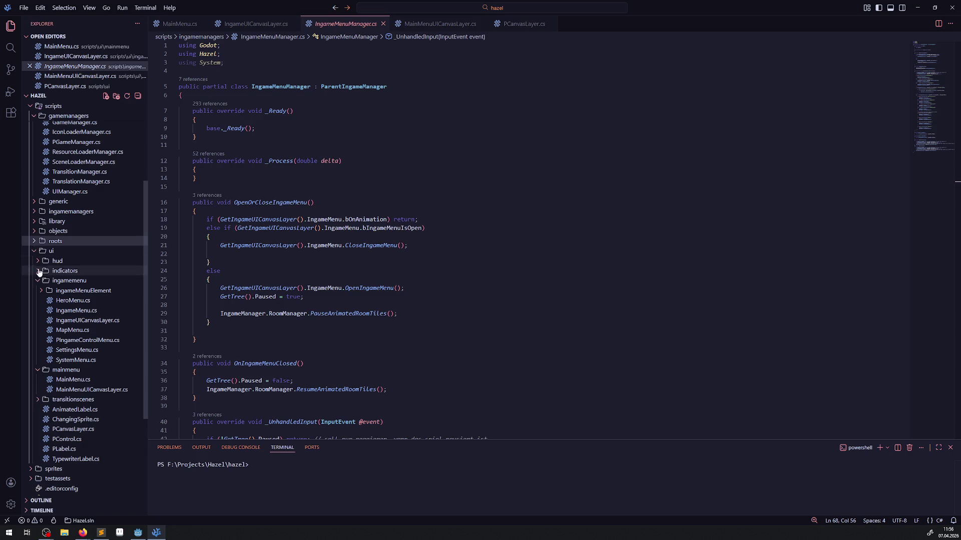
left_click(34, 251)
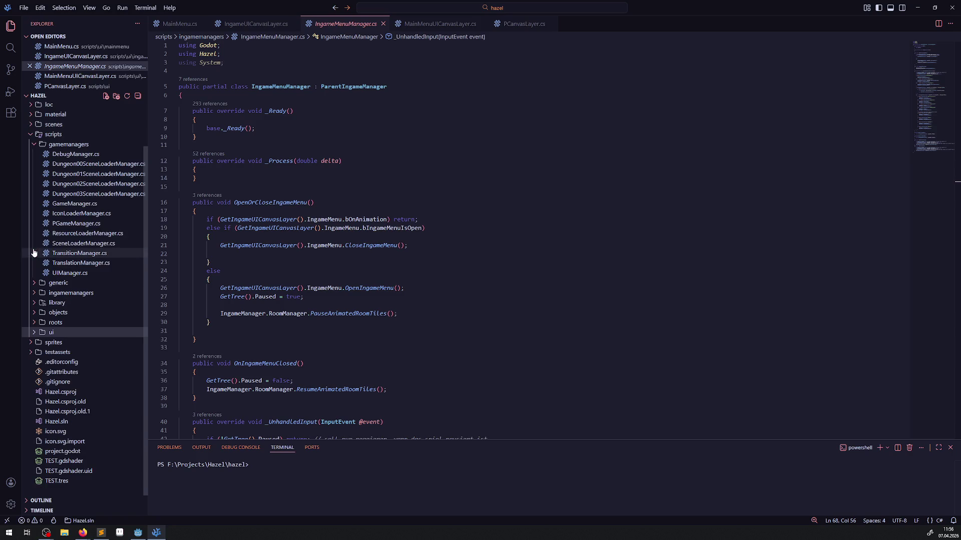
left_click(34, 144)
left_click(138, 533)
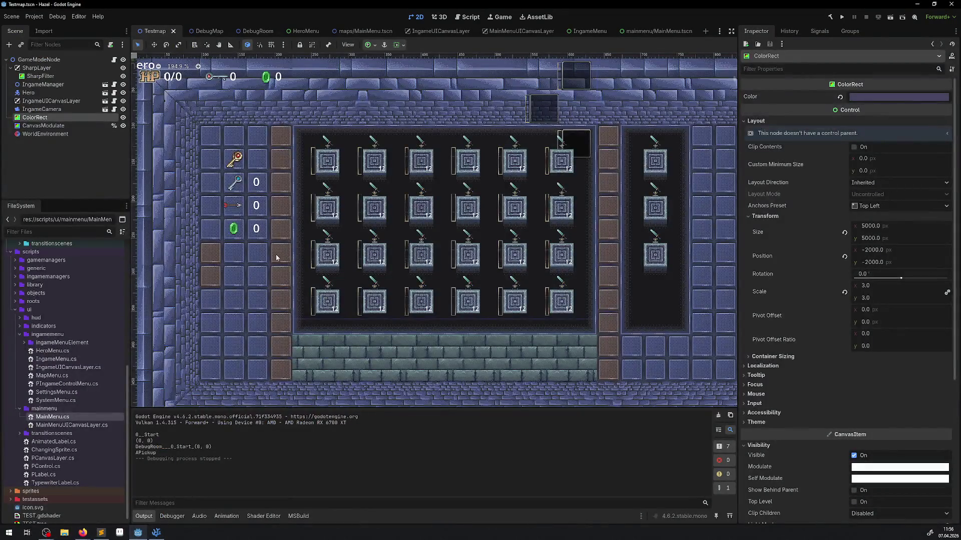
Create a new mainmenumanagers folder inside the scripts folder
scroll(20, 332, "up", 3)
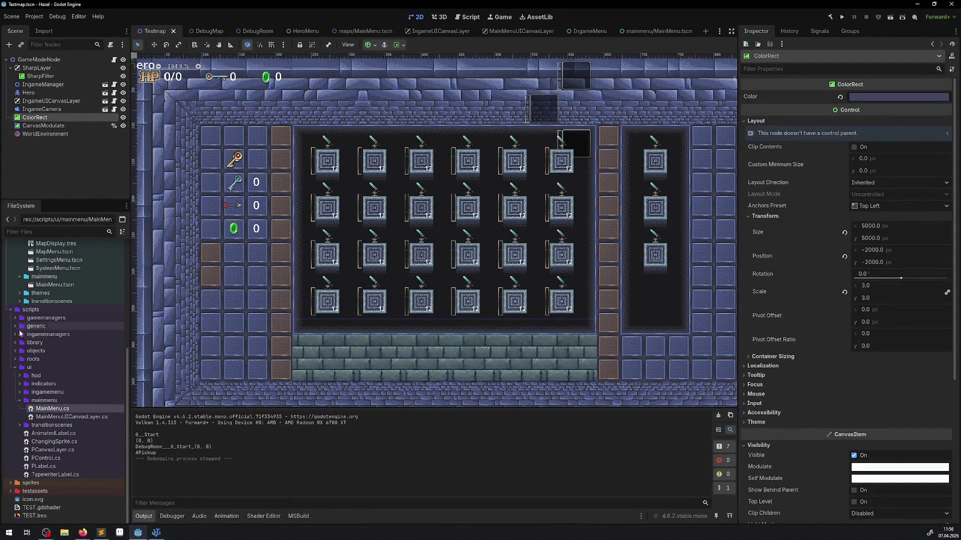
right_click(32, 311)
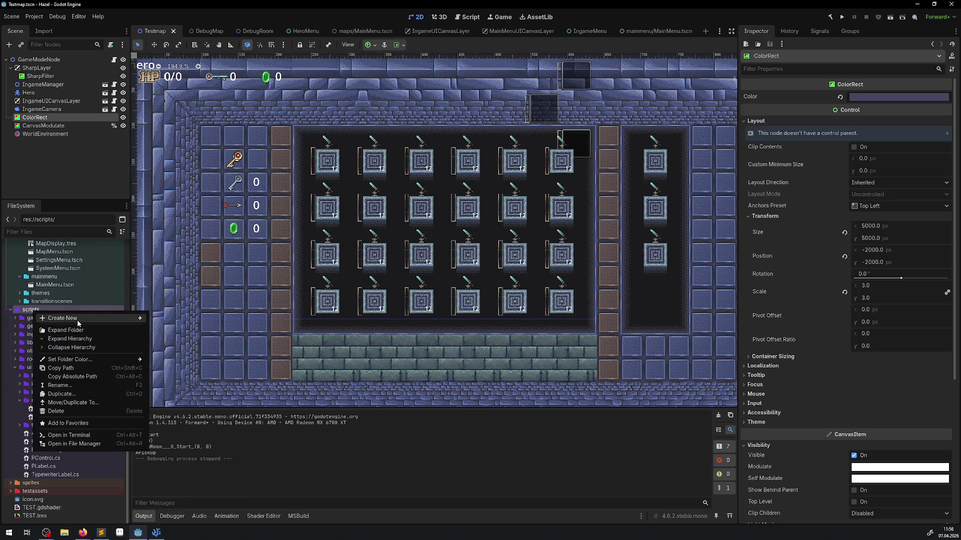
mouse_move(78, 323)
left_click(181, 323)
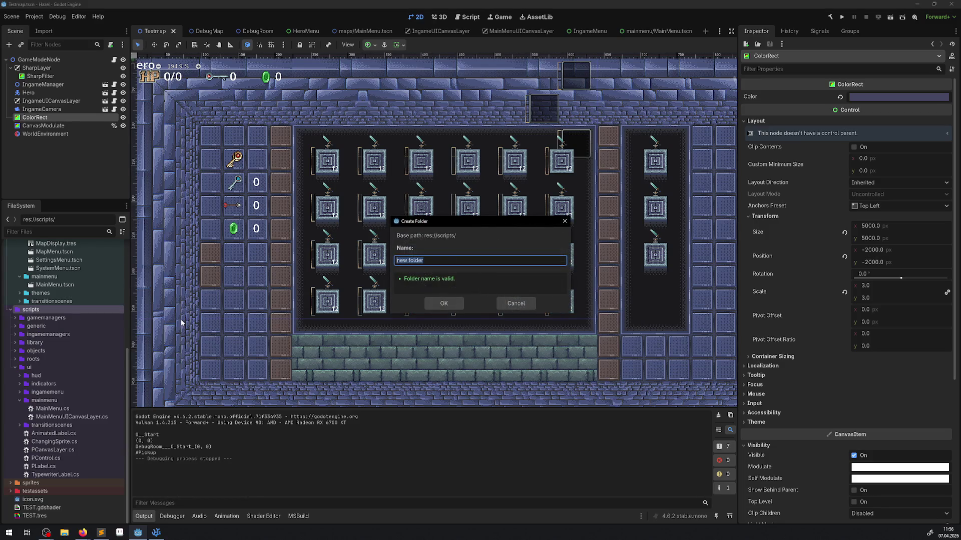
type("mainmenu")
type("managers")
key("Return")
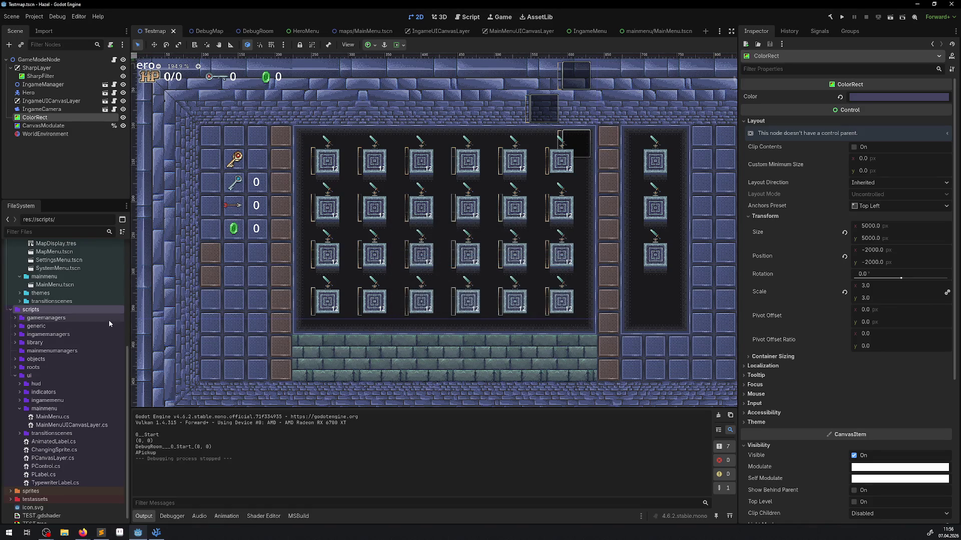
Browse the ingamemanagers scripts and bring up the mainmenumanagers folder's context menu
left_click(15, 334)
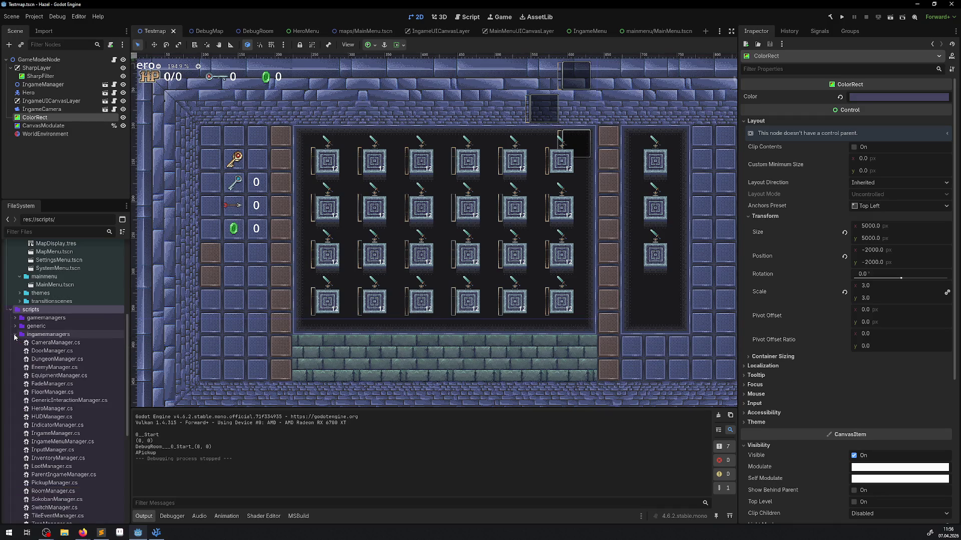
scroll(15, 337, "up", 2)
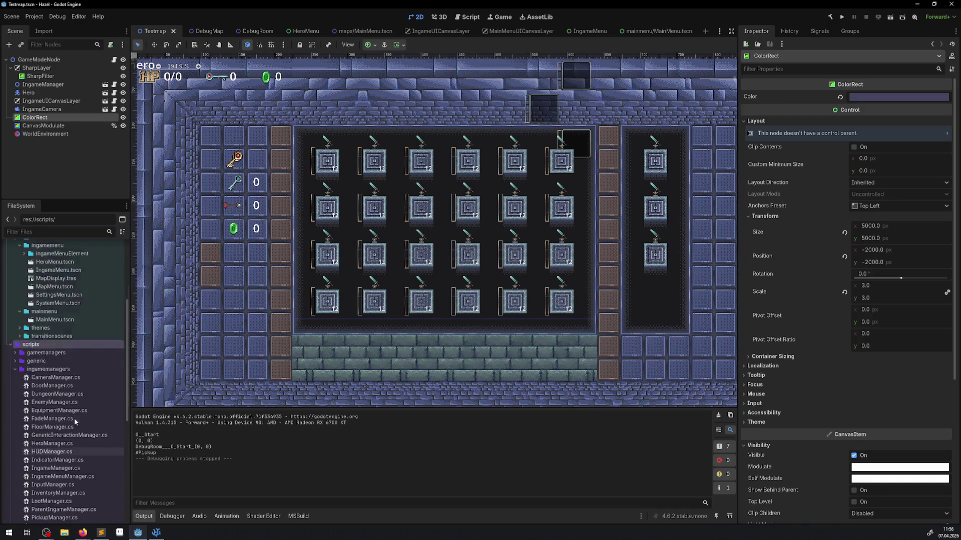
left_click(15, 404)
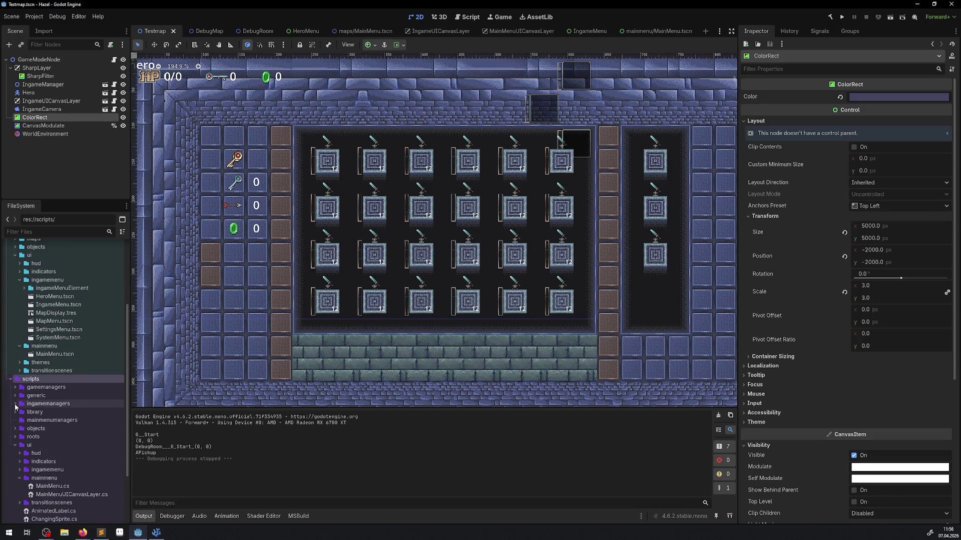
right_click(57, 422)
mouse_move(131, 393)
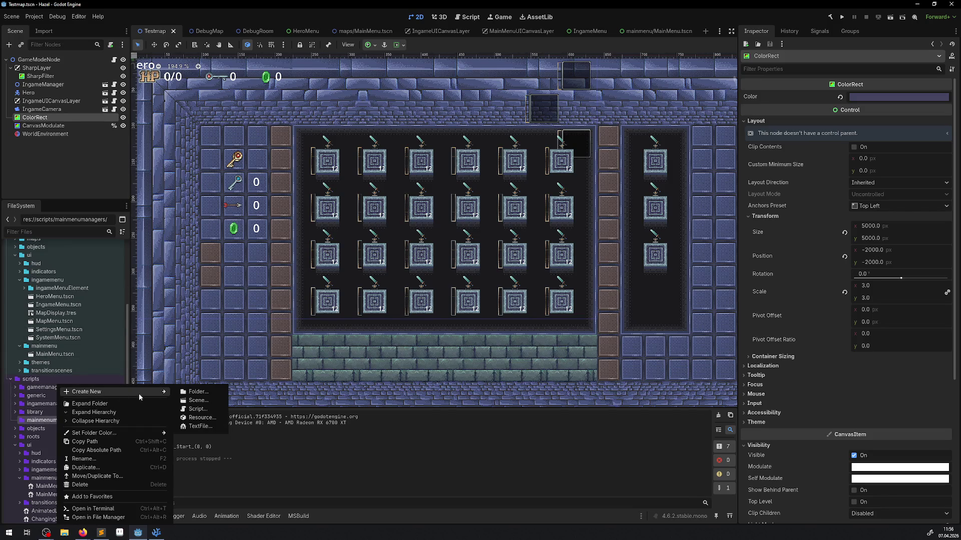
left_click(17, 405)
left_click(16, 406)
scroll(23, 415, "down", 4)
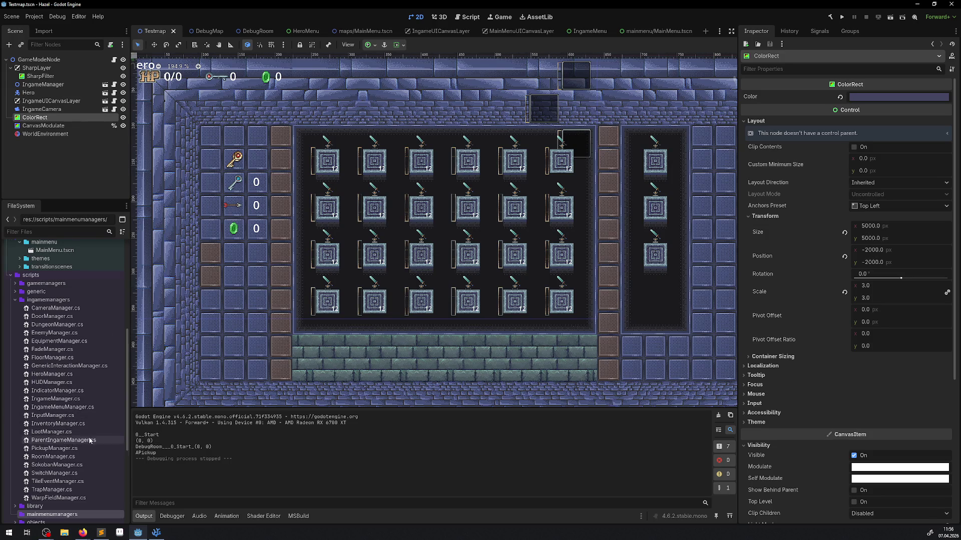
scroll(77, 415, "down", 4)
right_click(77, 414)
Start a new script in mainmenumanagers named PMainMenuManager, then switch to VS Code
mouse_move(150, 391)
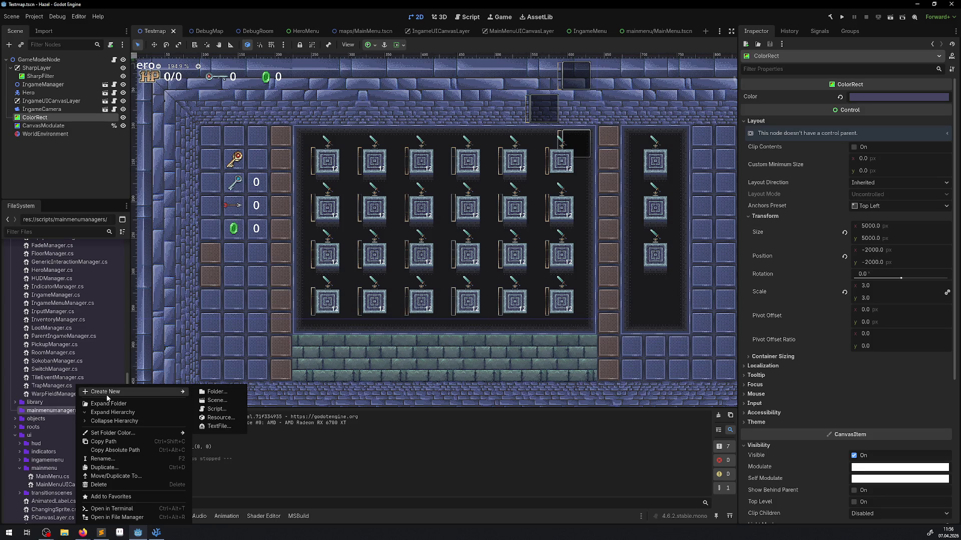
left_click(213, 410)
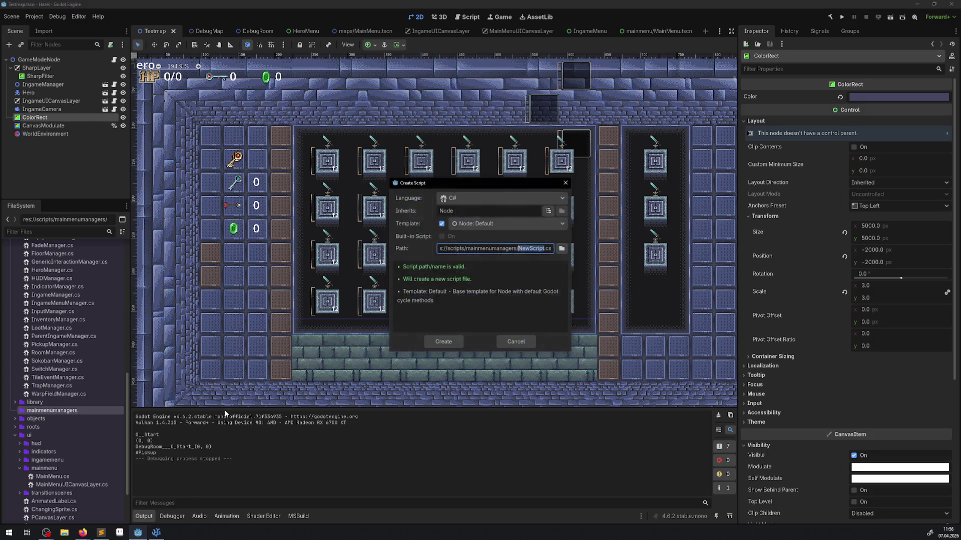
type("PMainMenuManager")
mouse_move(161, 536)
left_click(157, 495)
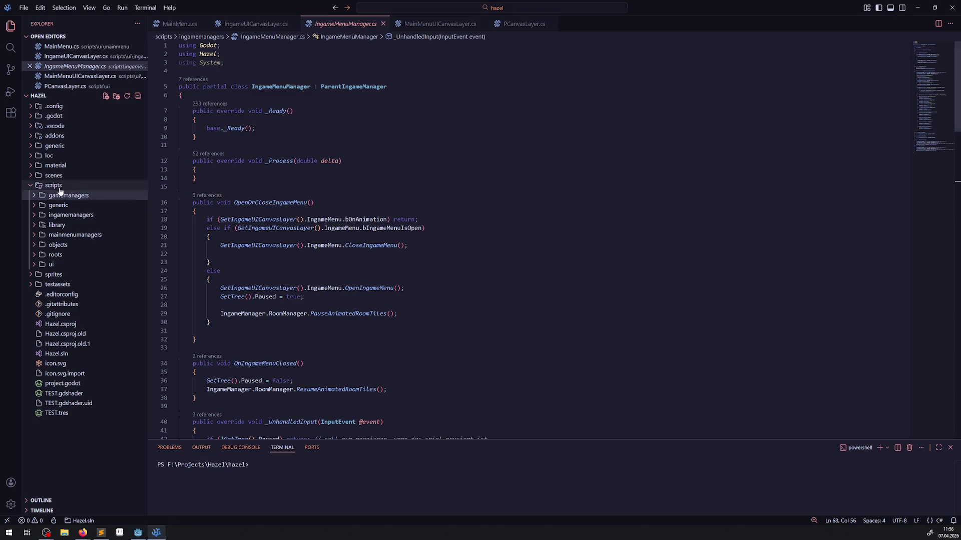
Open ParentIngameManager.cs in VS Code to confirm it derives from Node2D, then return to Godot
left_click(67, 215)
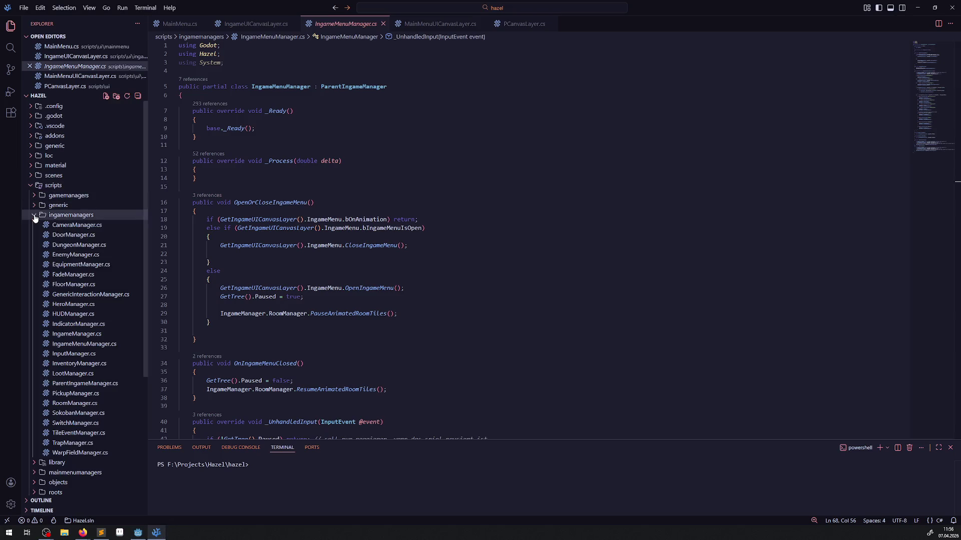
left_click(86, 384)
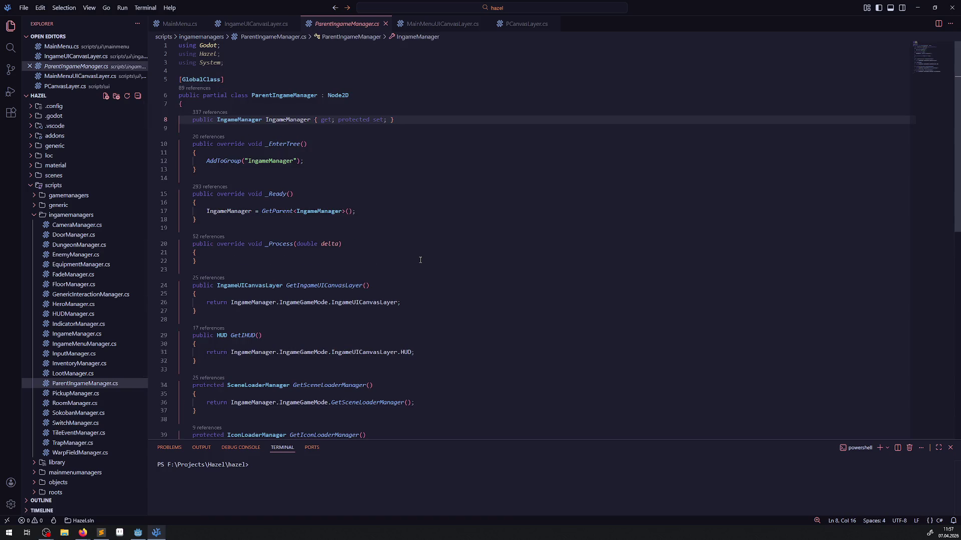
left_click(138, 532)
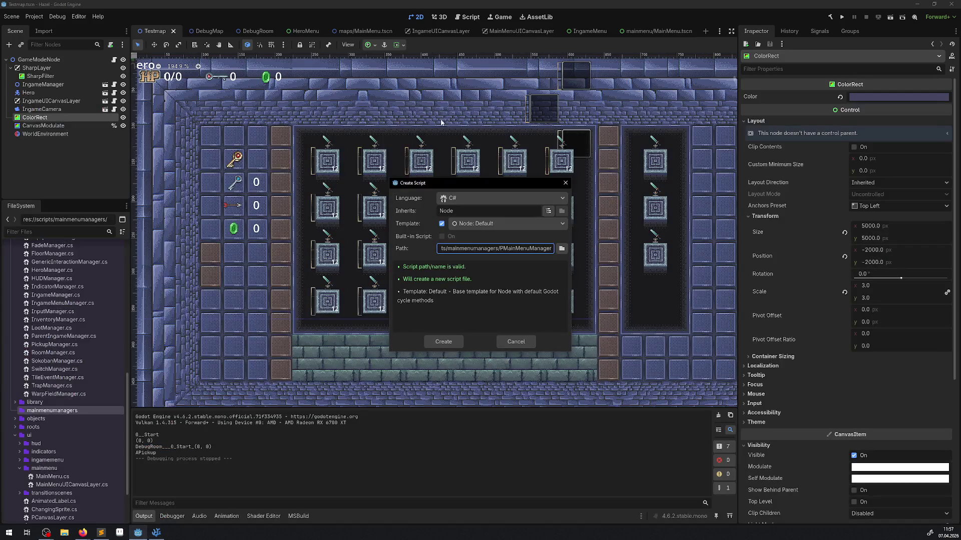
Create PMainMenuManager.cs with Node2D as its base class
left_click(548, 210)
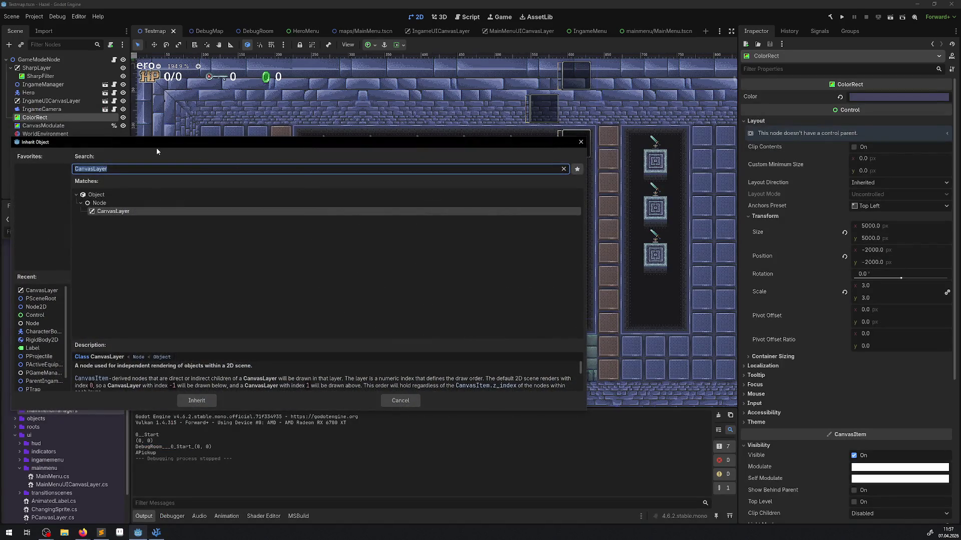
type("node2")
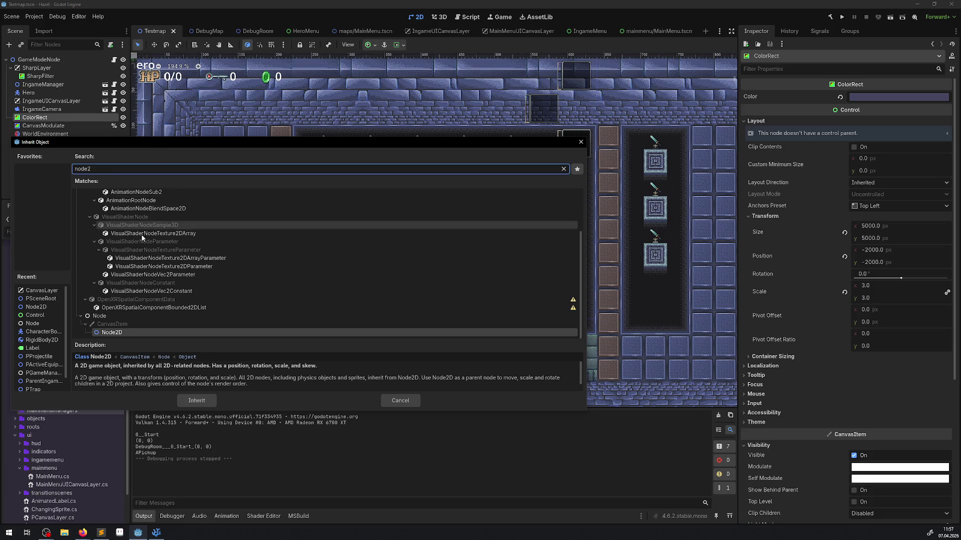
double_click(112, 332)
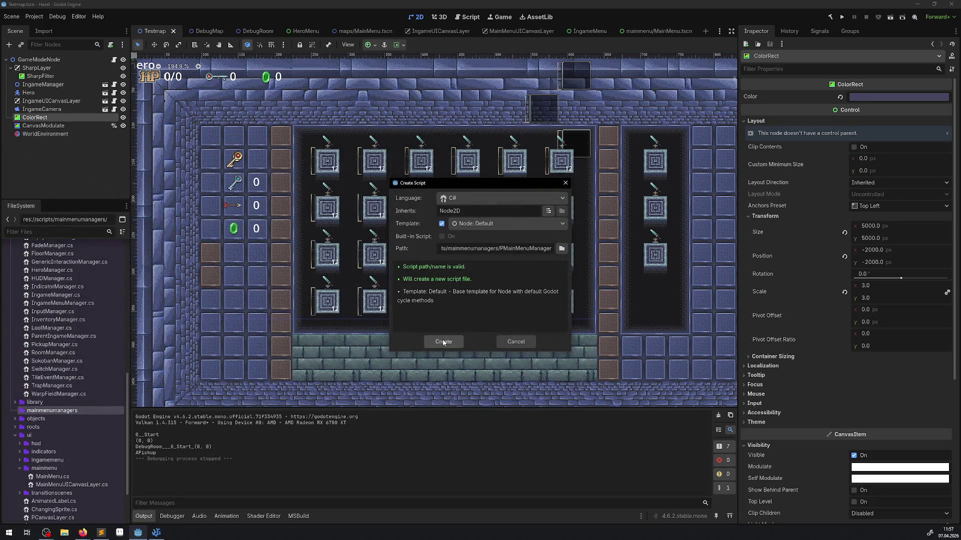
left_click(443, 342)
Delete the _Process method and leftover comment lines, leaving only an empty _Ready method
mouse_move(246, 177)
left_mouse_down()
mouse_move(180, 161)
mouse_move(178, 137)
left_mouse_up()
key("BackSpace")
key("BackSpace")
triple_click(431, 94)
key("BackSpace")
left_click(276, 120)
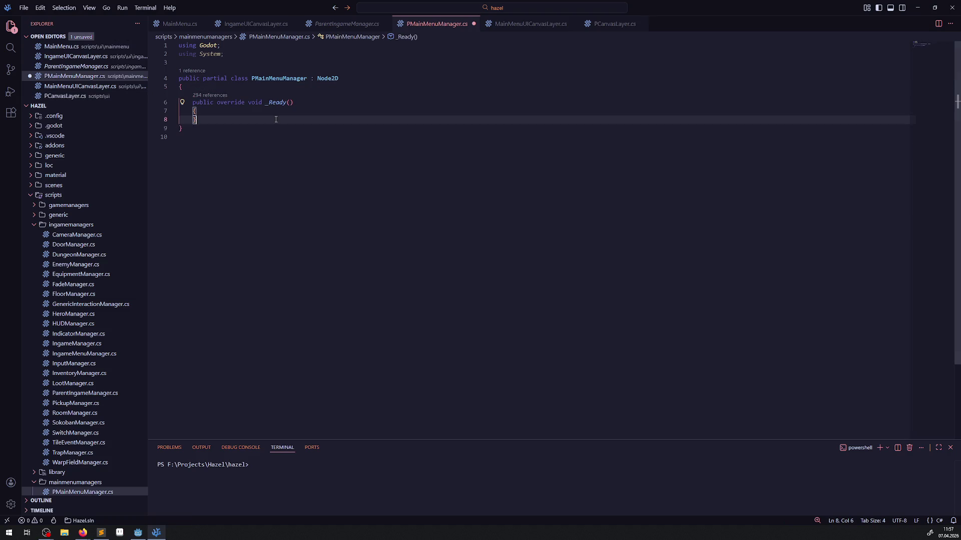
Save the trimmed PMainMenuManager.cs and bring the Godot editor back to the front
key("ctrl+s")
left_click(137, 533)
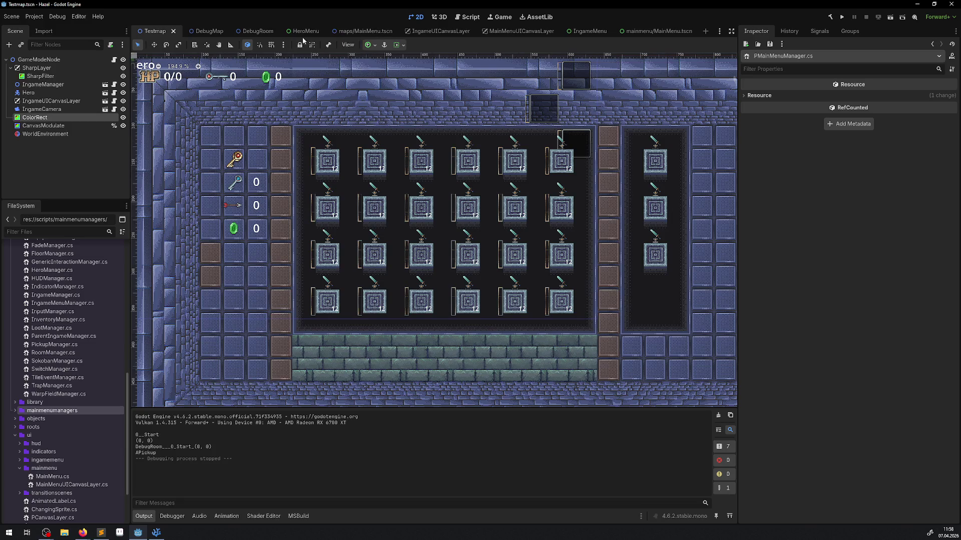
Switch to the DebugRoom scene, select its TileMapLayer and enlarge the tile editing panel
left_click(215, 33)
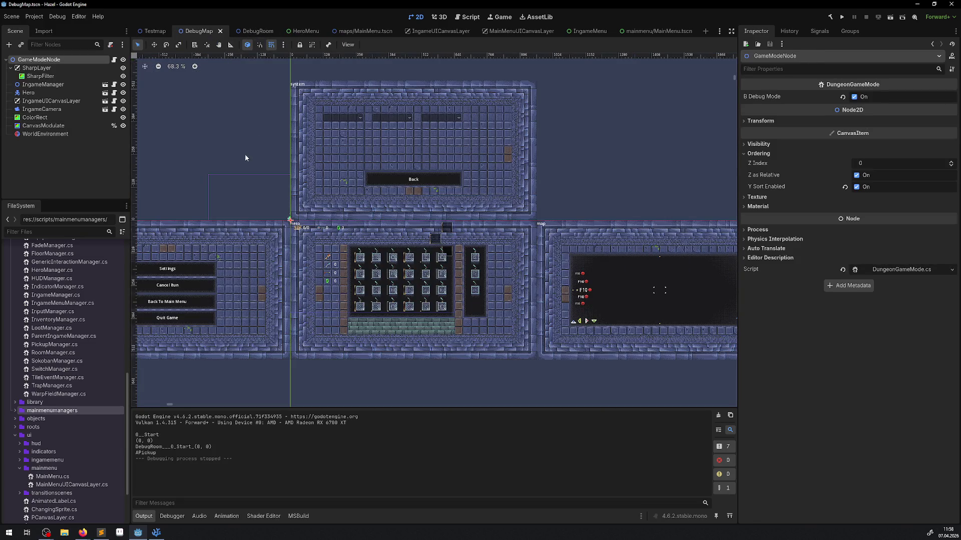
left_click(255, 31)
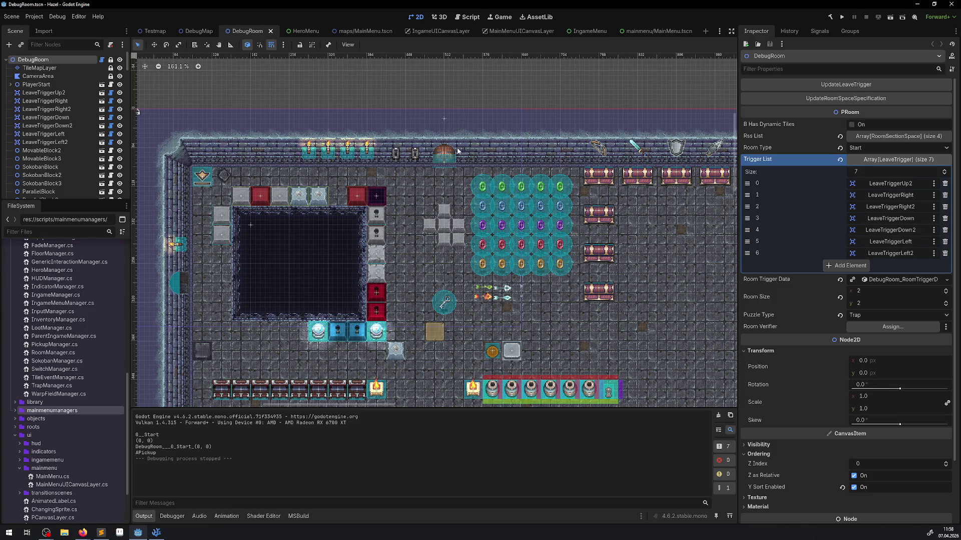
mouse_move(398, 220)
left_mouse_down()
mouse_move(422, 169)
mouse_move(386, 95)
mouse_move(106, 108)
left_mouse_up()
left_click(40, 68)
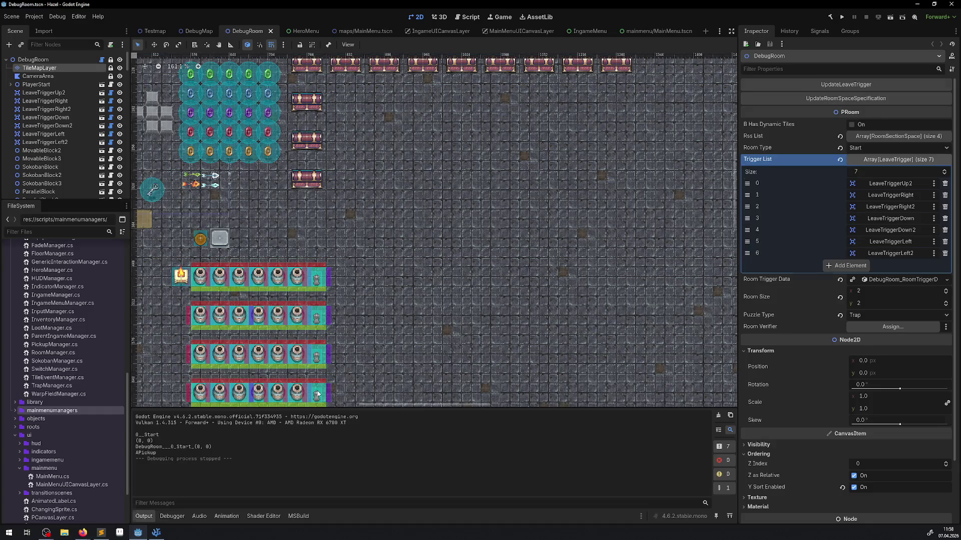
left_click_drag(285, 373, 280, 244)
Browse the RoomTest00.tres tile atlas, panning and zooming to the used base tiles
left_click(164, 325)
scroll(584, 357, "down", 5)
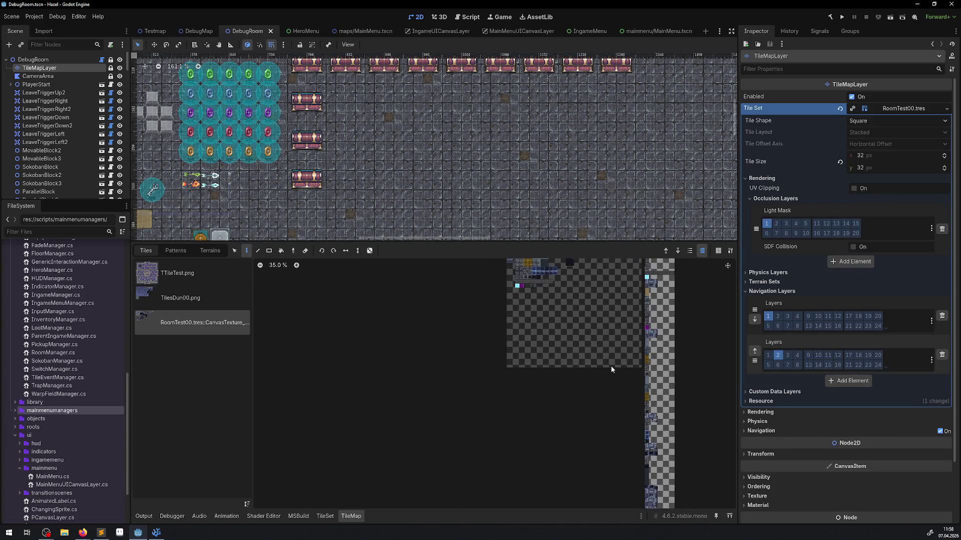
scroll(521, 430, "up", 3)
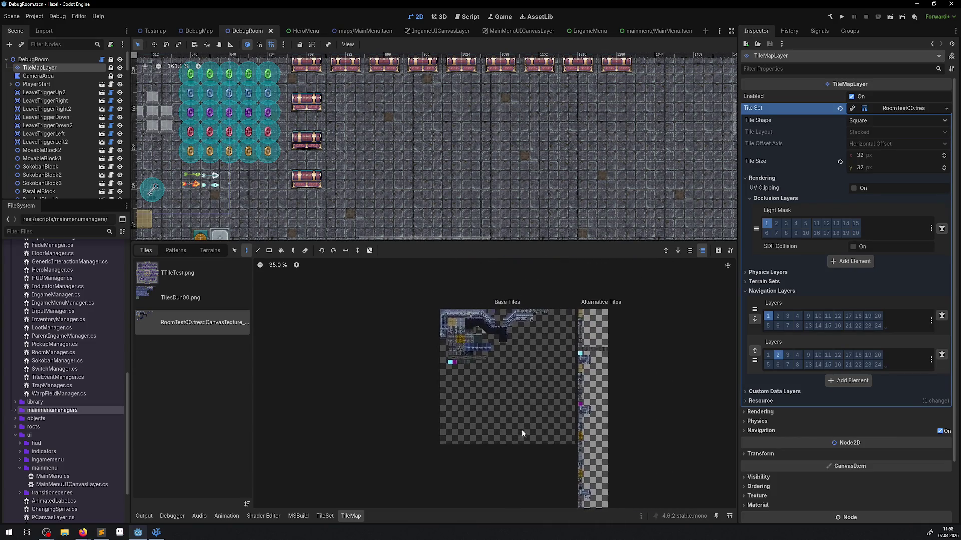
scroll(489, 361, "up", 4)
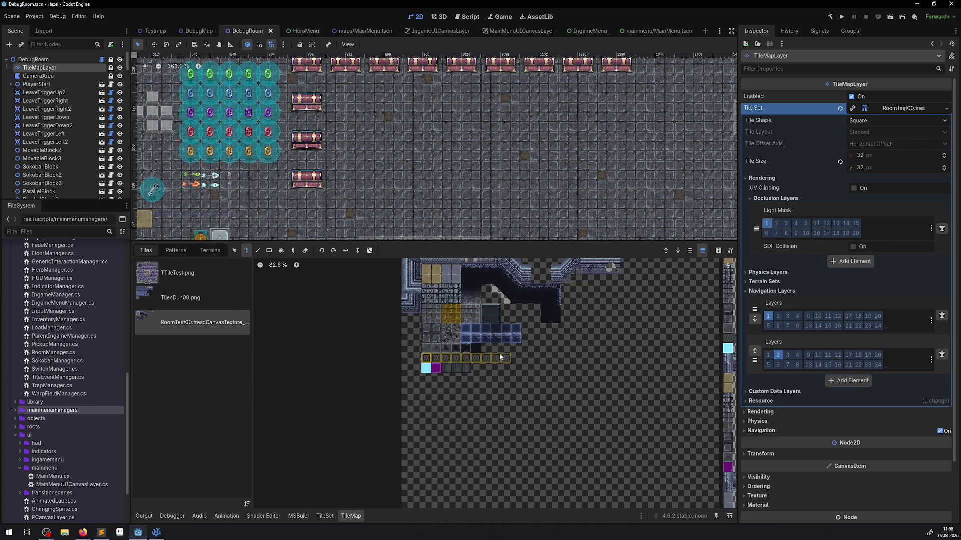
left_click_drag(577, 302, 503, 326)
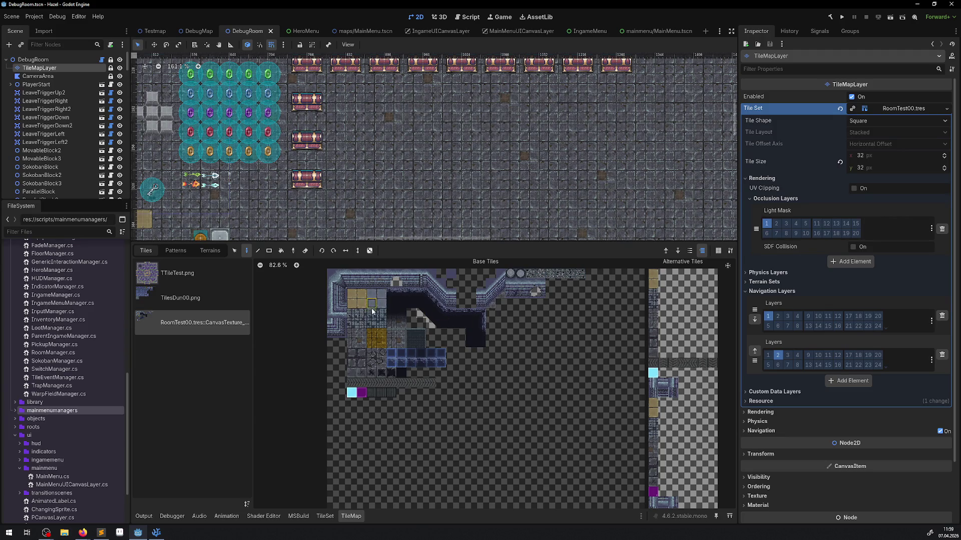
scroll(373, 332, "up", 3)
left_click_drag(323, 270, 330, 327)
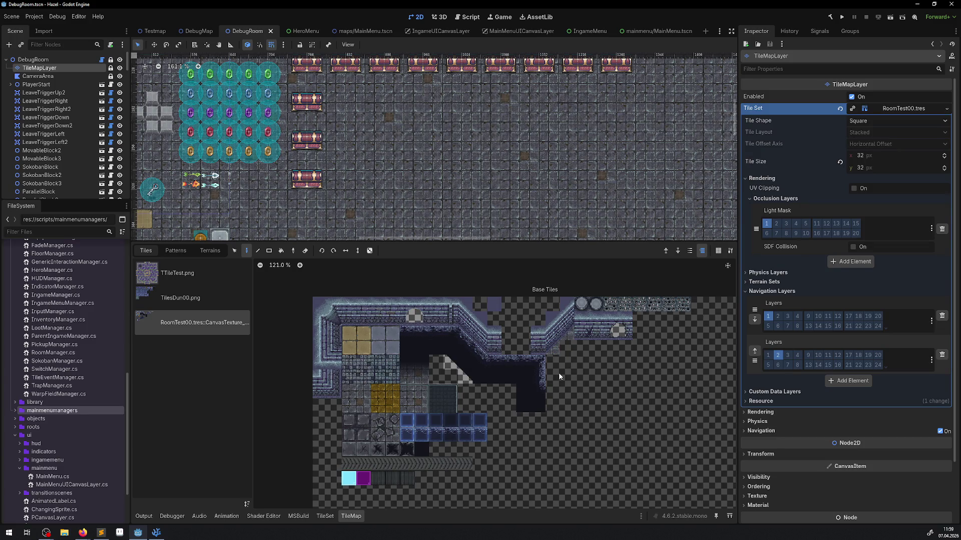
scroll(596, 362, "right", 5)
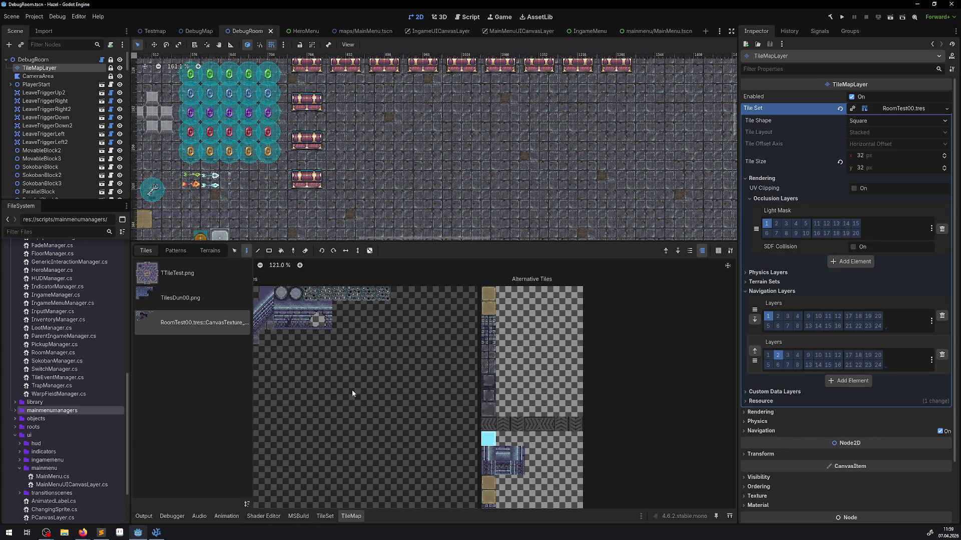
mouse_move(340, 359)
left_mouse_down()
mouse_move(584, 370)
mouse_move(575, 365)
left_mouse_up()
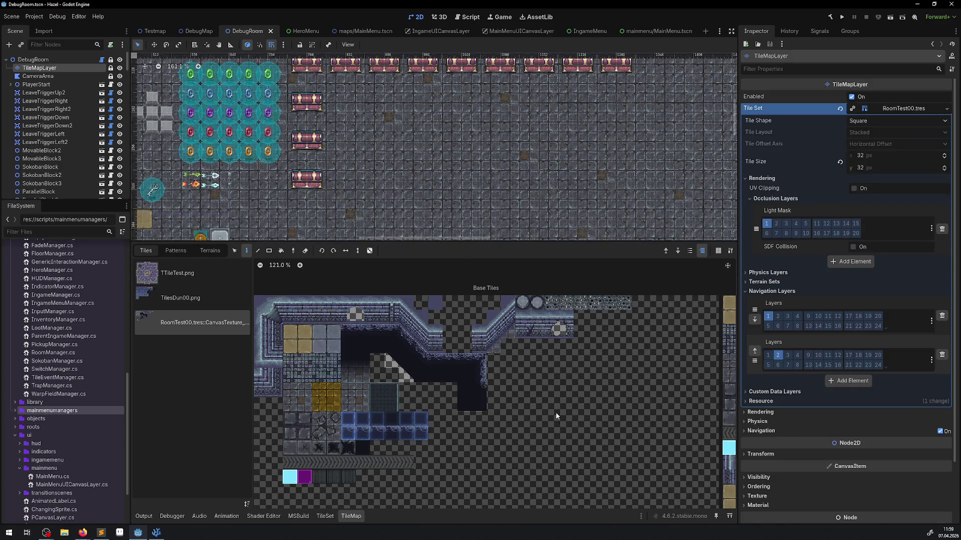
scroll(526, 350, "down", 3)
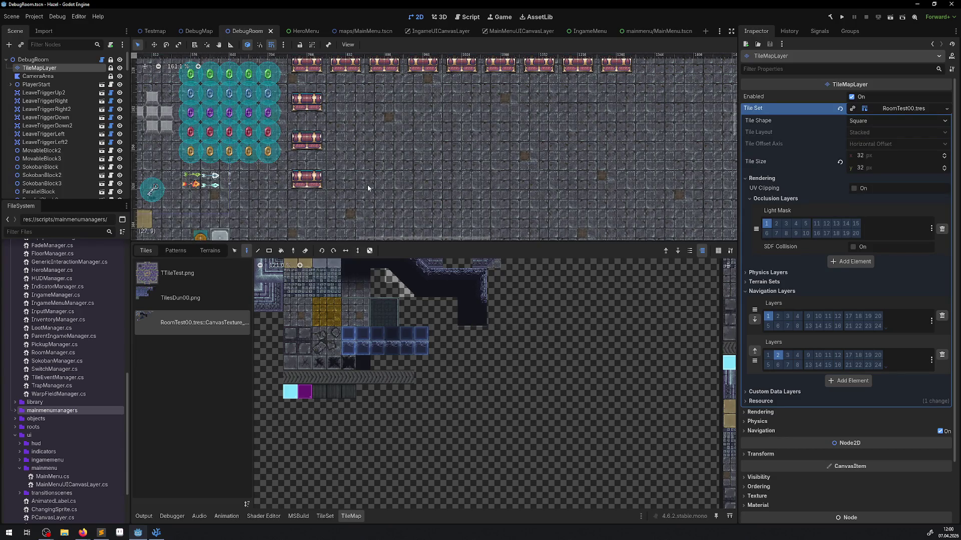
Shrink the tile panel to enlarge the DebugRoom view, pan across the room, then return to Testmap
left_click_drag(423, 247, 418, 363)
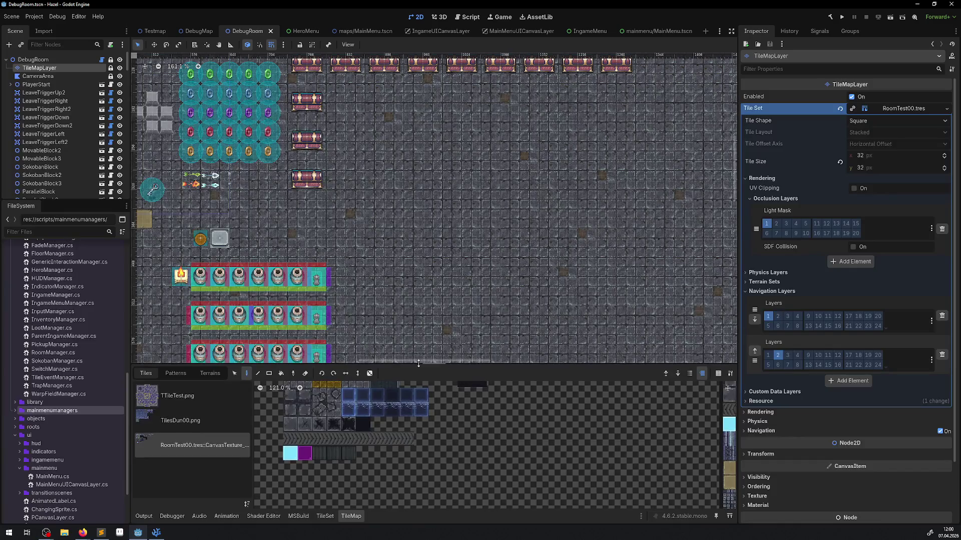
left_click_drag(323, 220, 433, 273)
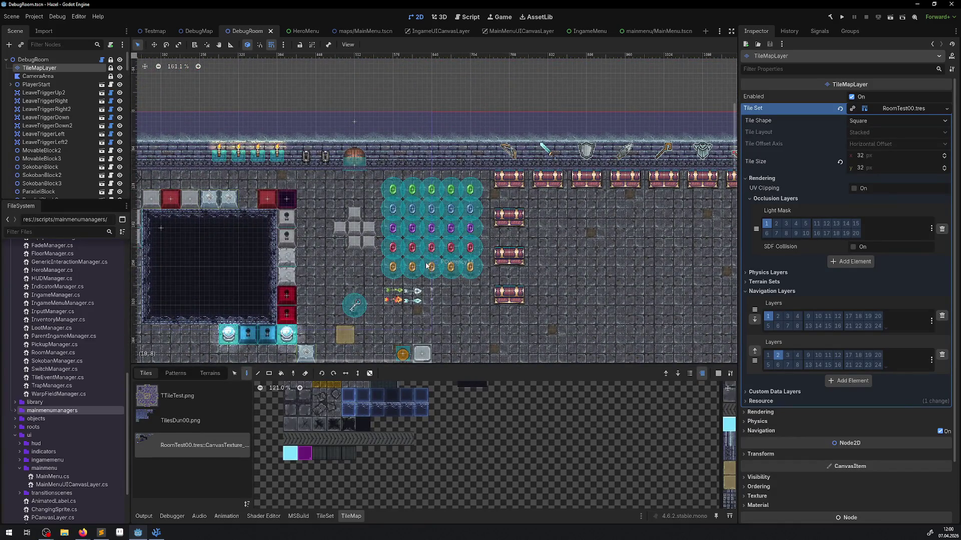
mouse_move(393, 240)
left_mouse_down()
mouse_move(393, 175)
mouse_move(454, 165)
left_mouse_up()
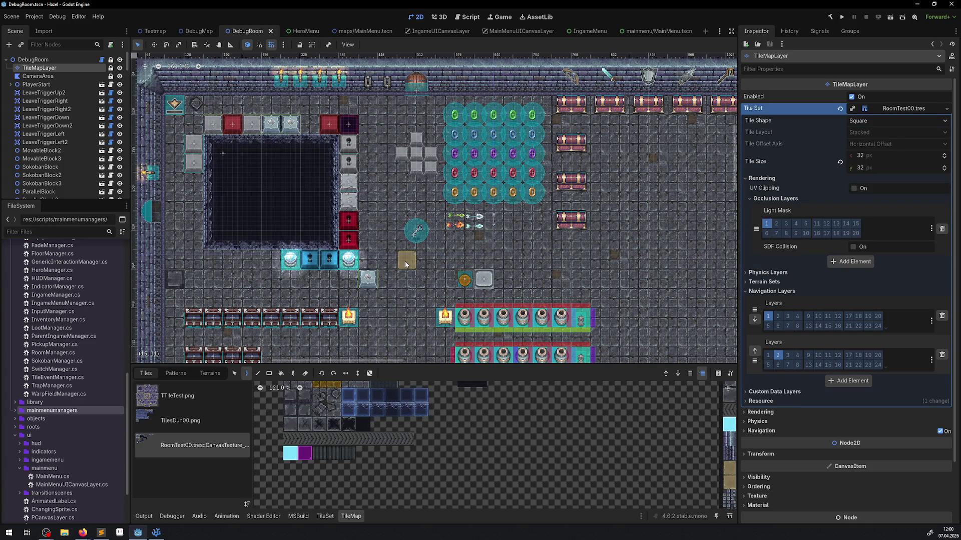
left_click(201, 32)
left_click(156, 32)
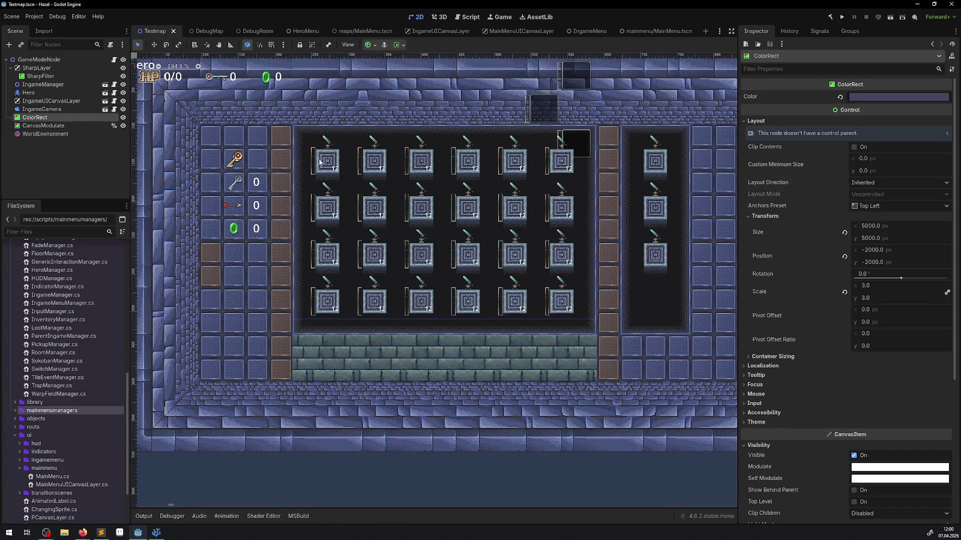
Zoom and pan around the Testmap level, then switch to the mainmenu/MainMenu.tscn scene
scroll(315, 182, "up", 5)
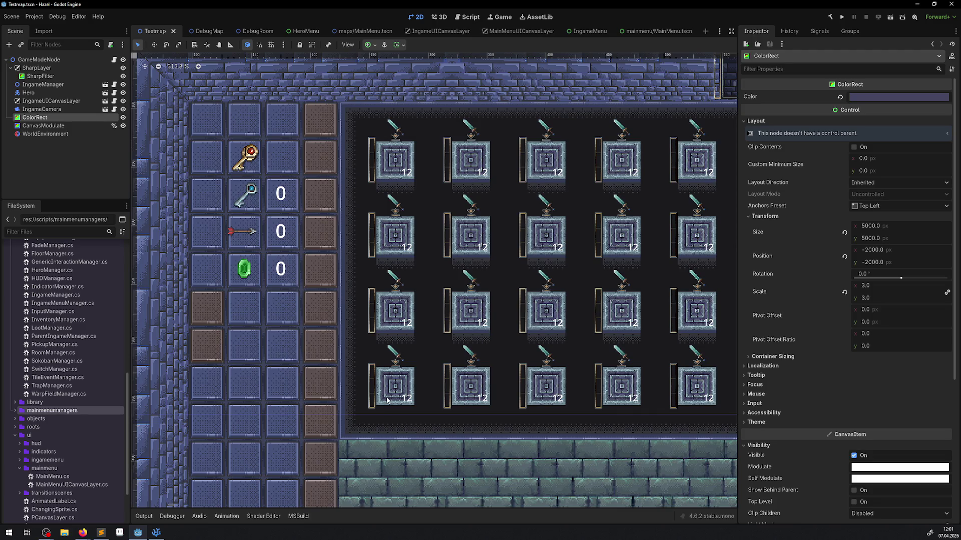
scroll(494, 264, "down", 3)
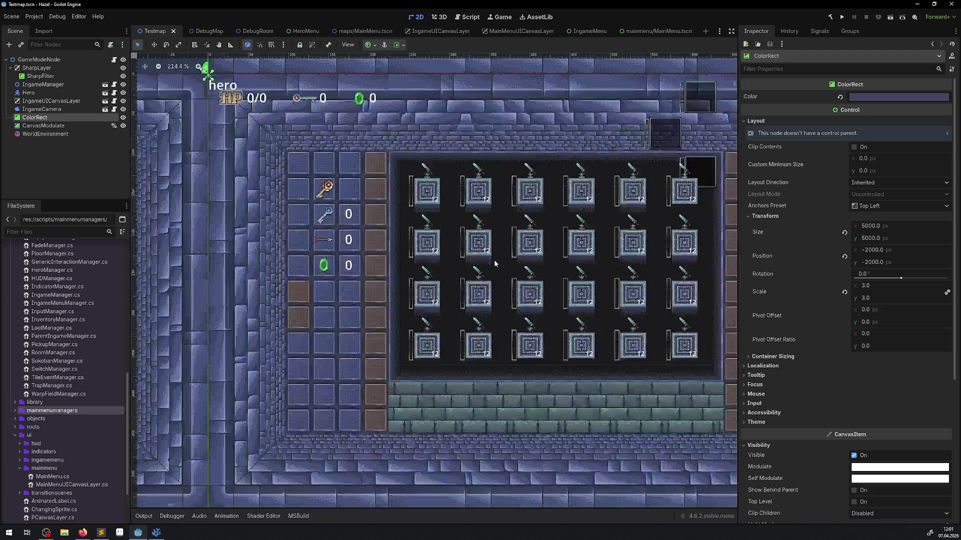
left_click_drag(494, 273, 391, 258)
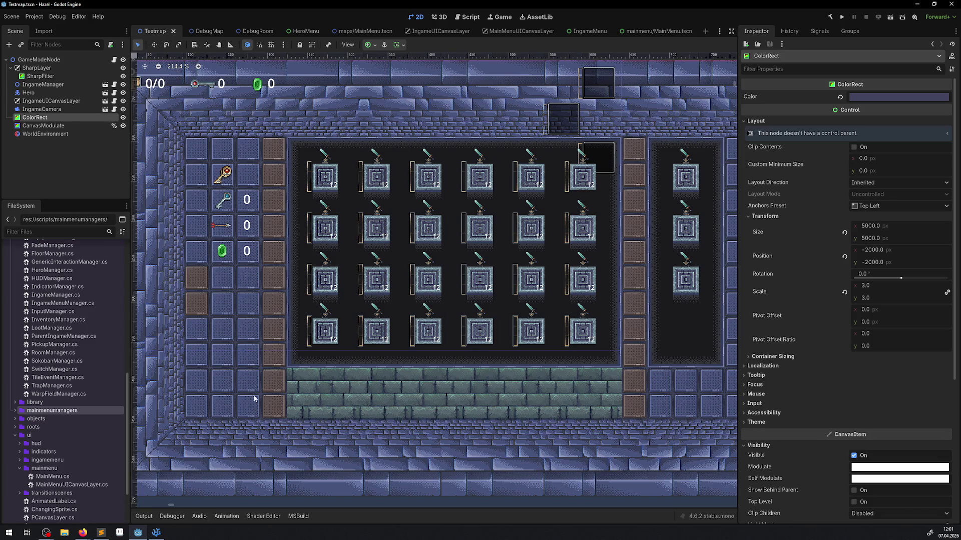
left_click(623, 31)
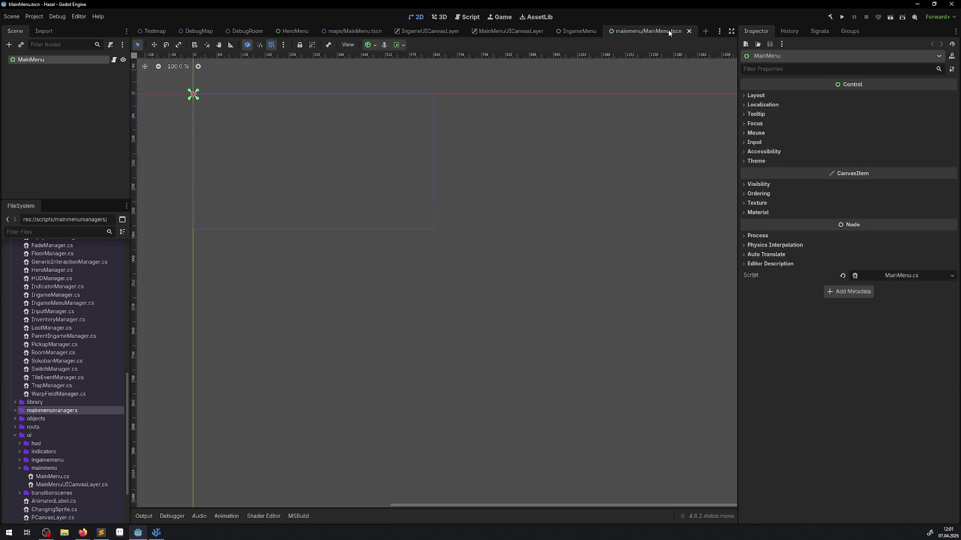
left_click(156, 532)
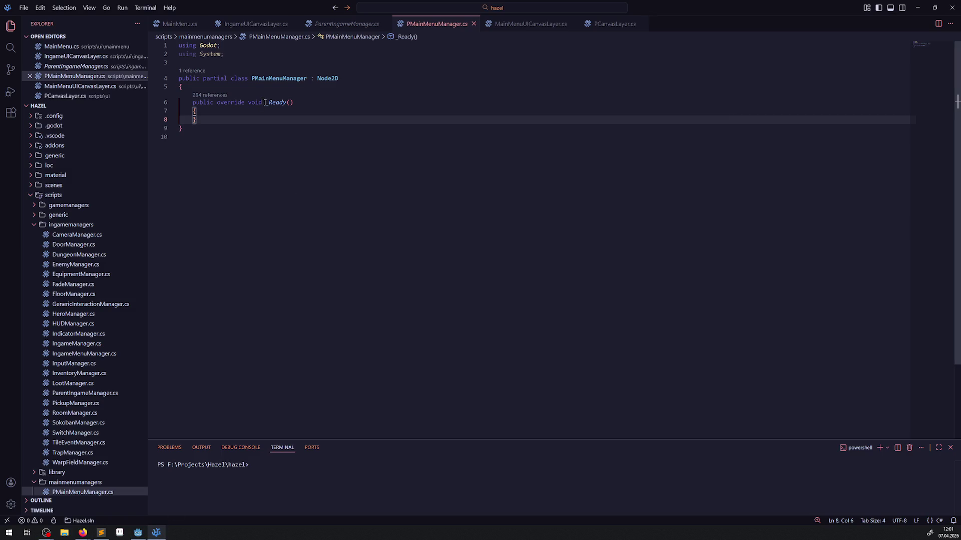
scroll(115, 319, "down", 3)
scroll(115, 350, "down", 2)
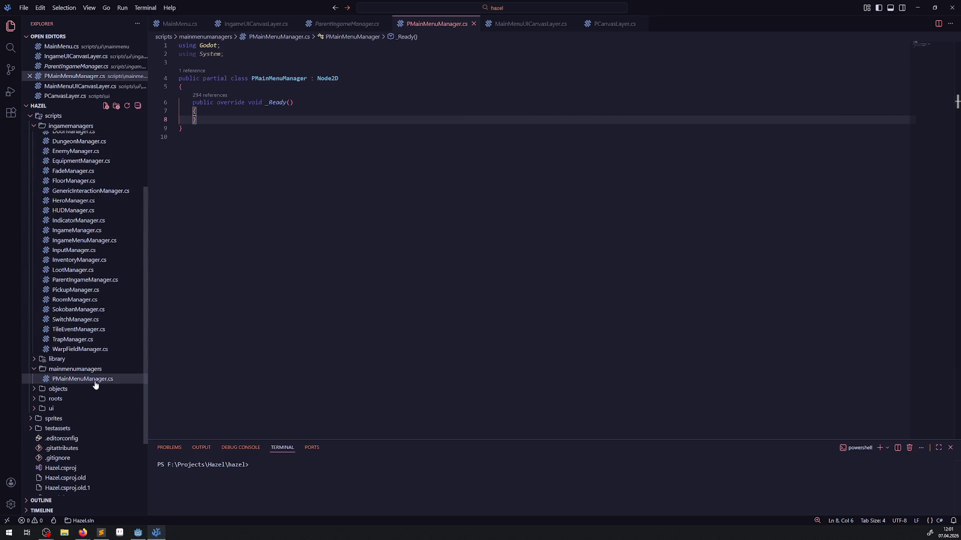
right_click(79, 370)
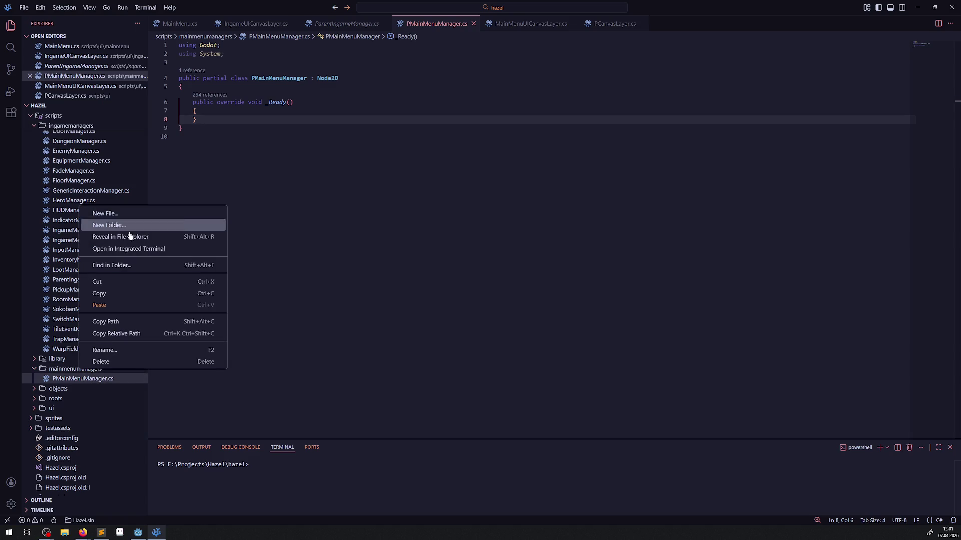
left_click(140, 538)
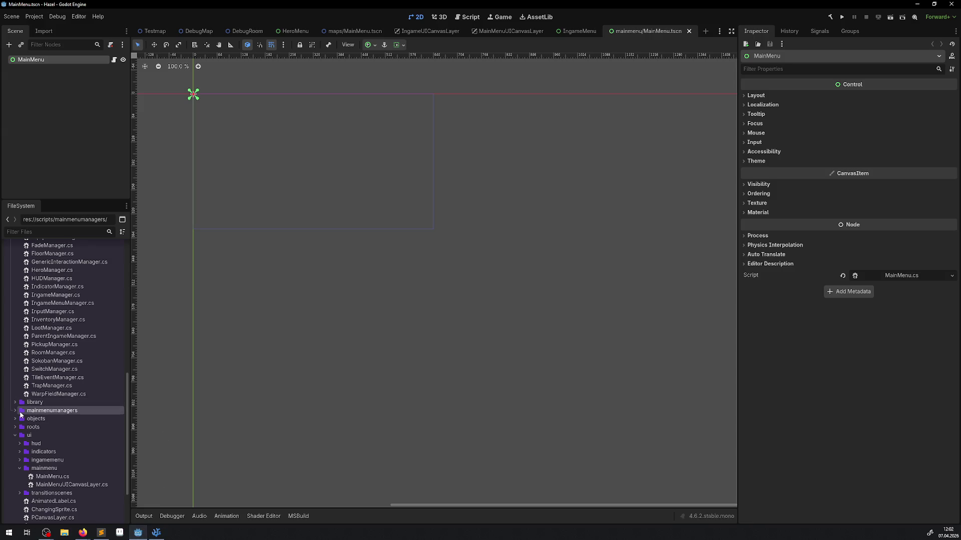
right_click(69, 413)
Create a C# script MainMenuManager.cs inheriting Node2D in the mainmenumanagers folder
mouse_move(122, 392)
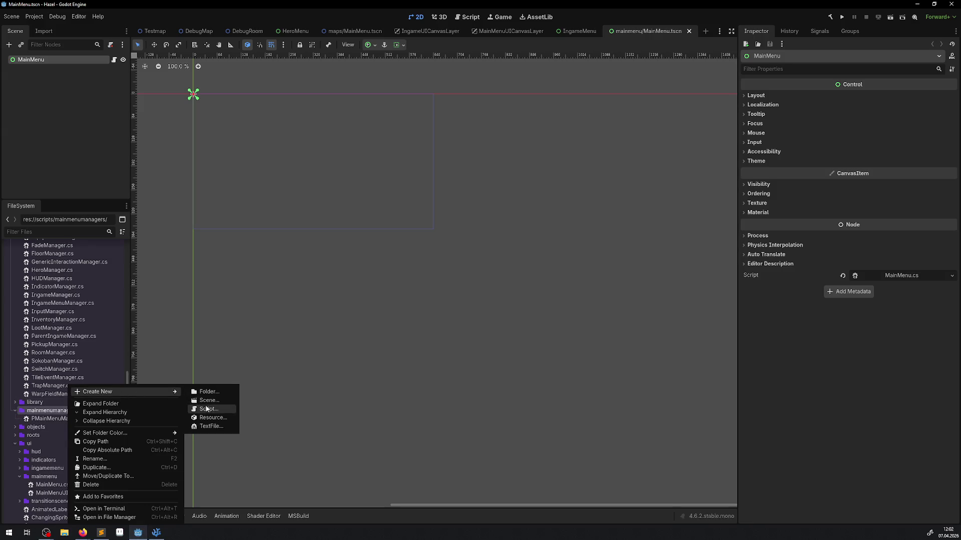
left_click(205, 412)
type("MainMenu")
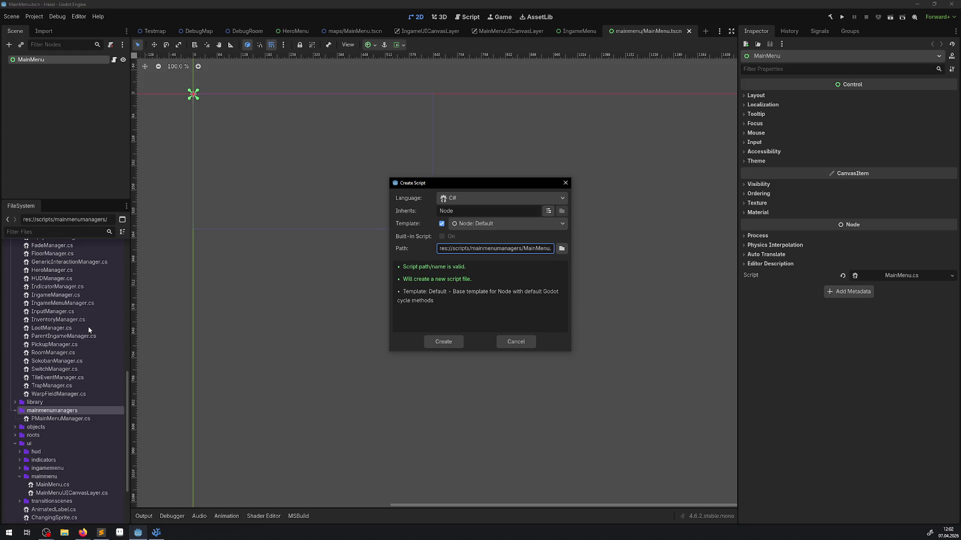
type("Manager")
left_click(549, 211)
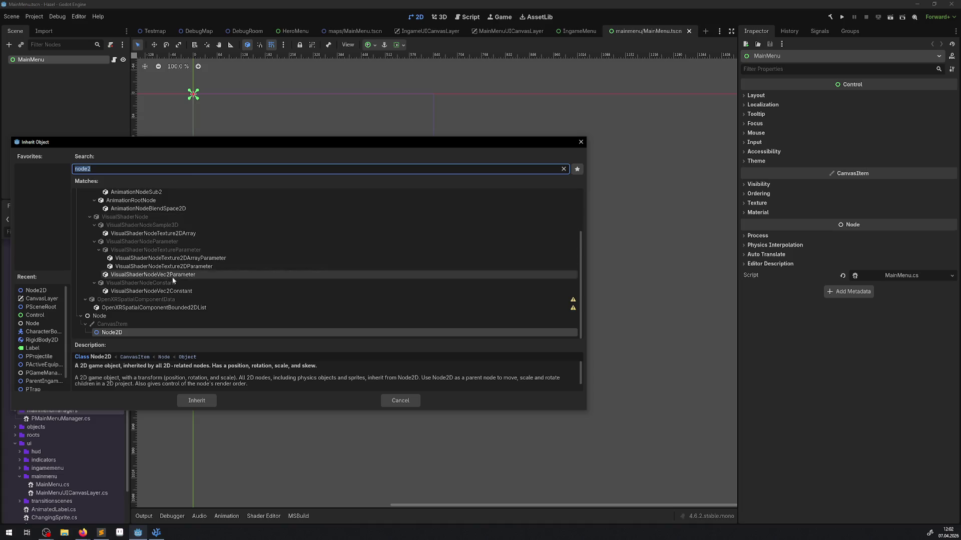
double_click(125, 332)
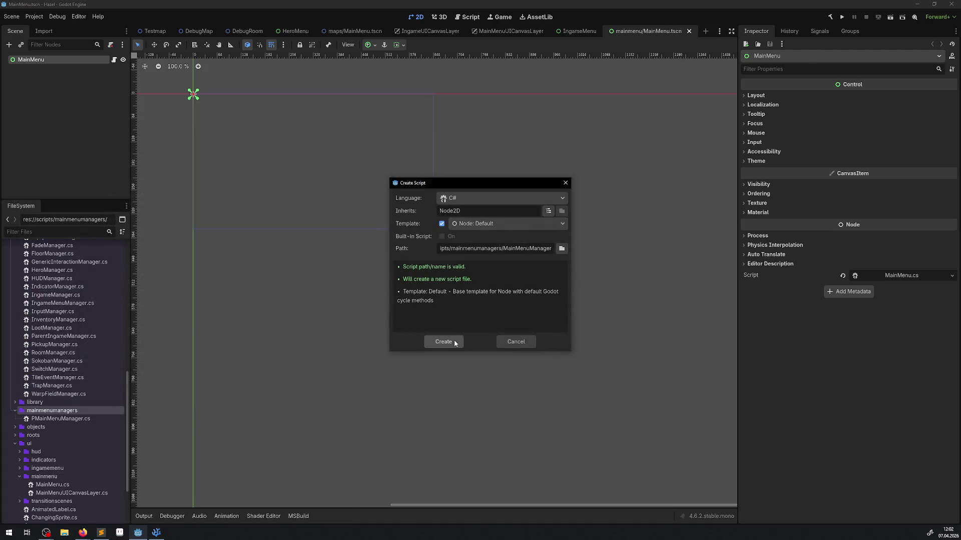
left_click(457, 340)
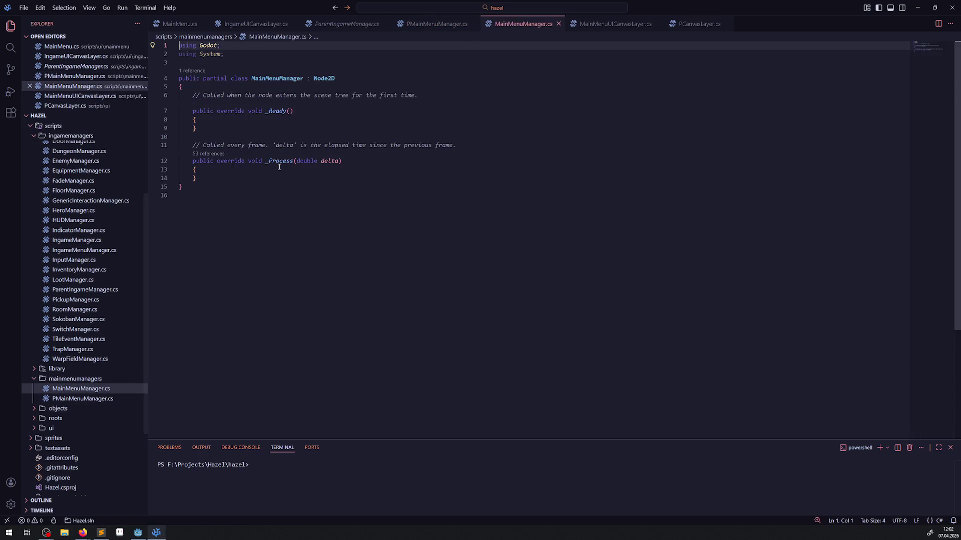
Delete the _Process stub and the comment above _Ready, then return to Godot
left_click_drag(240, 183, 181, 136)
key("BackSpace")
left_click_drag(431, 95, 108, 100)
key("BackSpace")
left_click(138, 532)
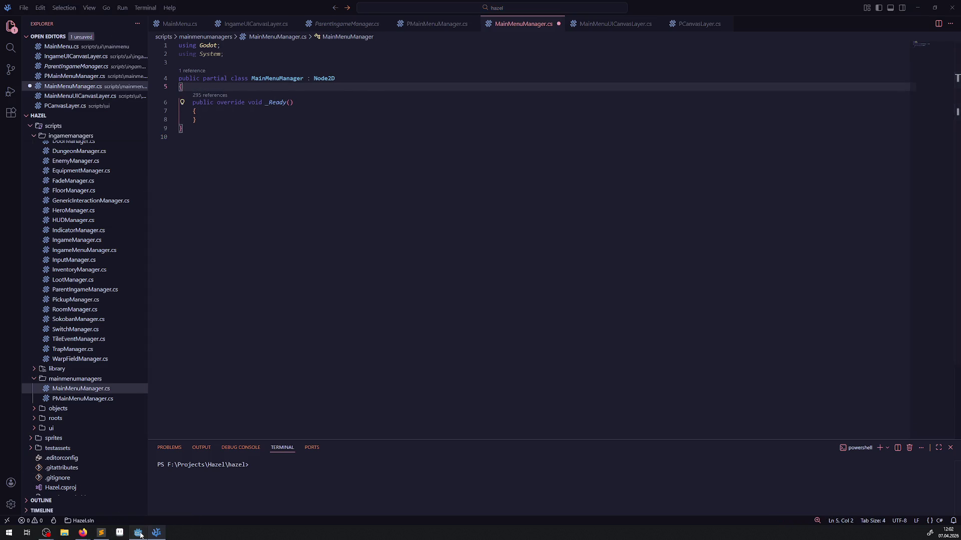
Create MainMenuUIManager.cs in mainmenumanagers with Node2D as its base class
right_click(65, 410)
mouse_move(121, 392)
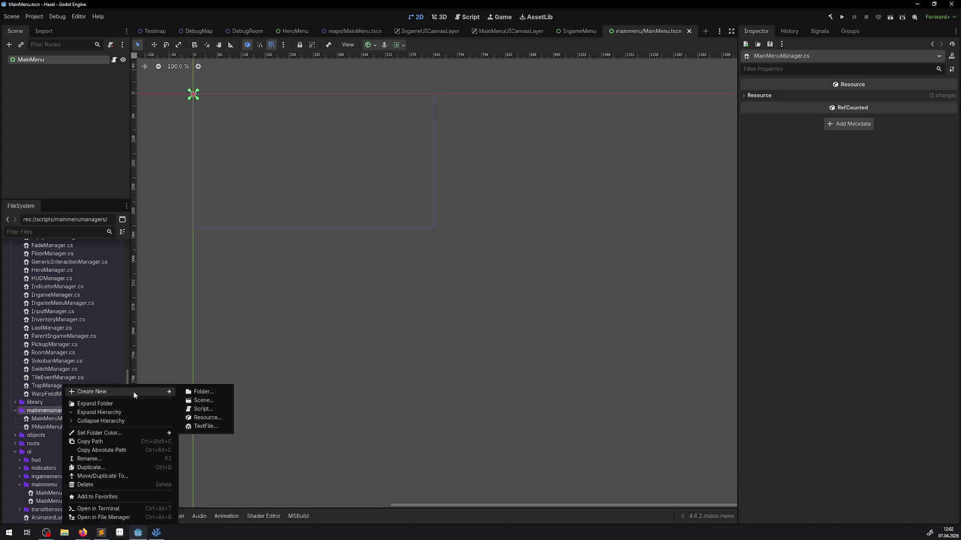
left_click(203, 409)
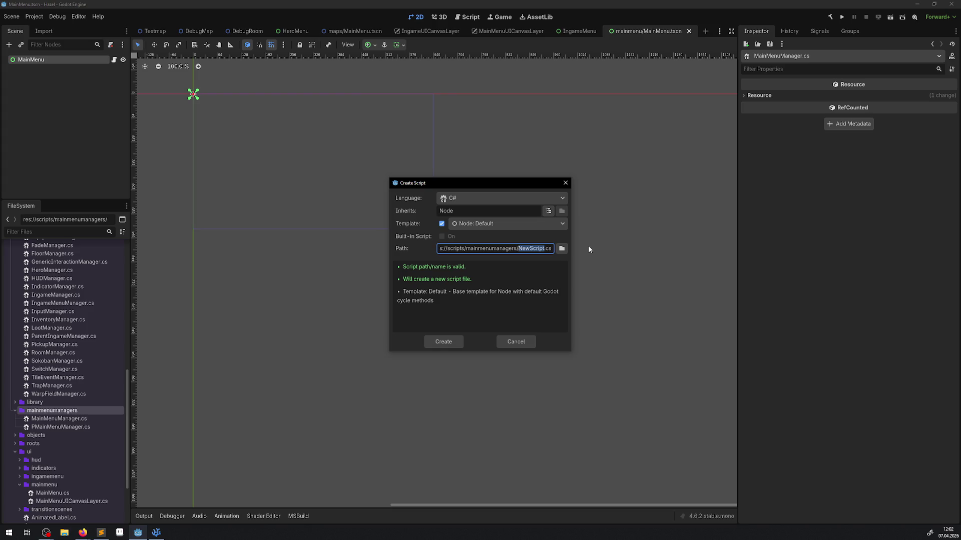
type("MainMe")
type("nuUIManag")
type("er")
left_click(548, 211)
double_click(167, 330)
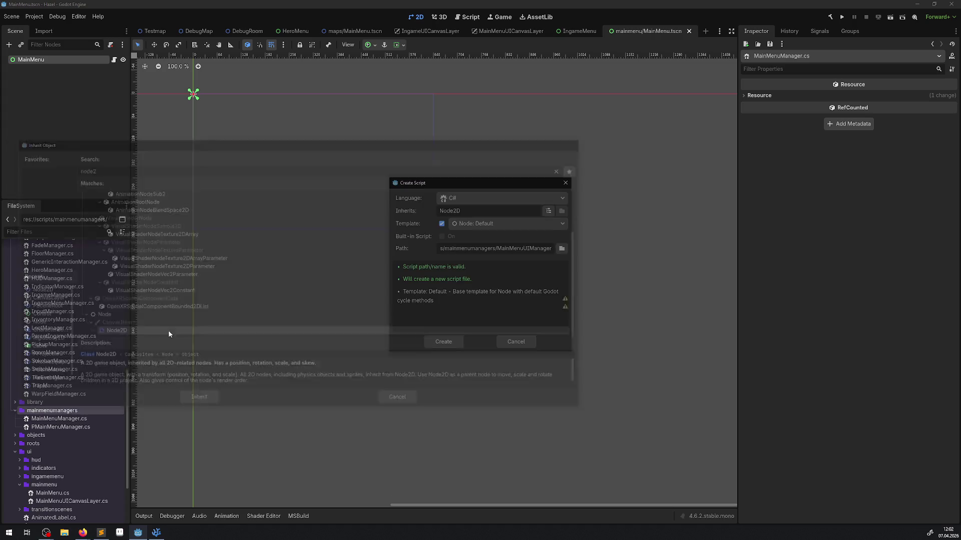
left_click(441, 342)
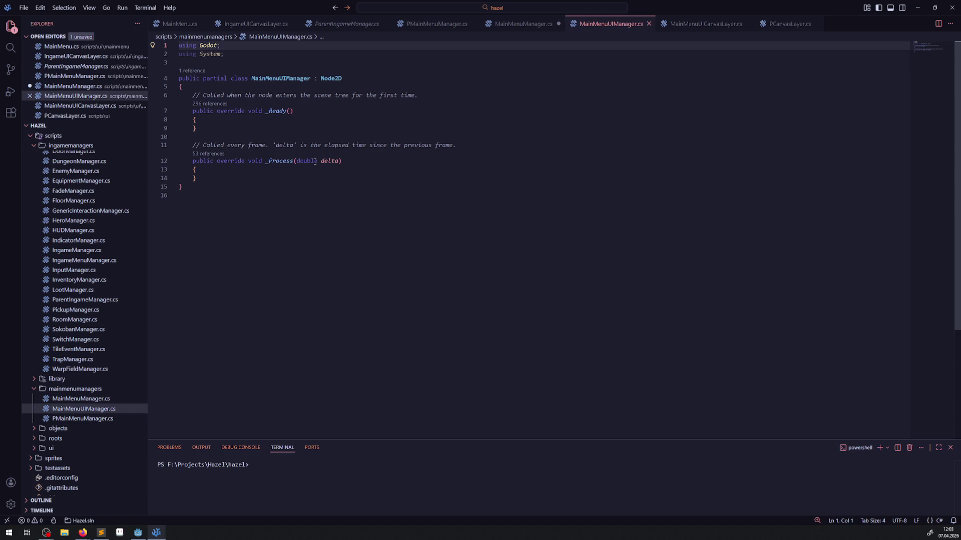
Delete the _Process method and its comment from MainMenuUIManager.cs, then return to Godot
left_click_drag(217, 176, 179, 146)
key("Delete")
key("BackSpace")
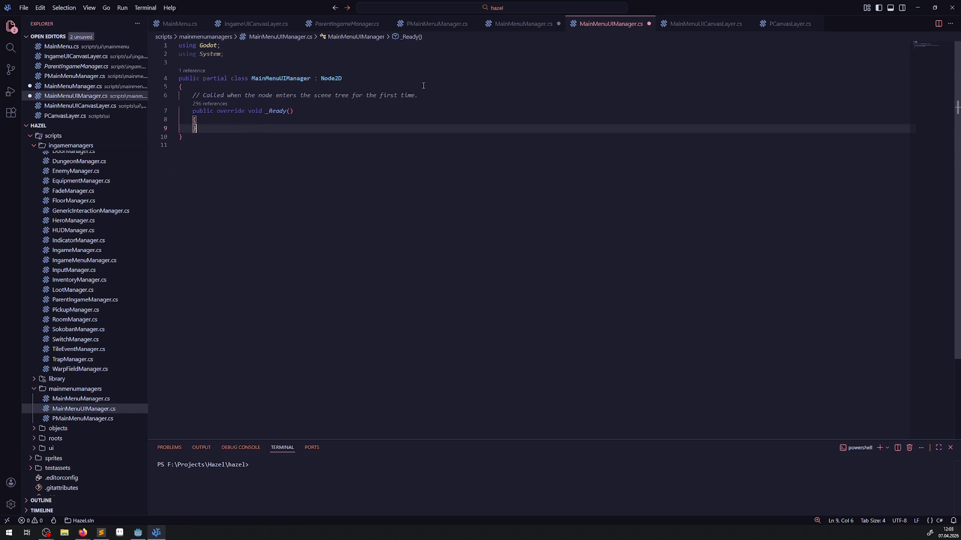
left_click_drag(418, 96, 311, 90)
left_click(347, 128)
left_click(138, 533)
scroll(67, 419, "up", 5)
scroll(67, 424, "up", 3)
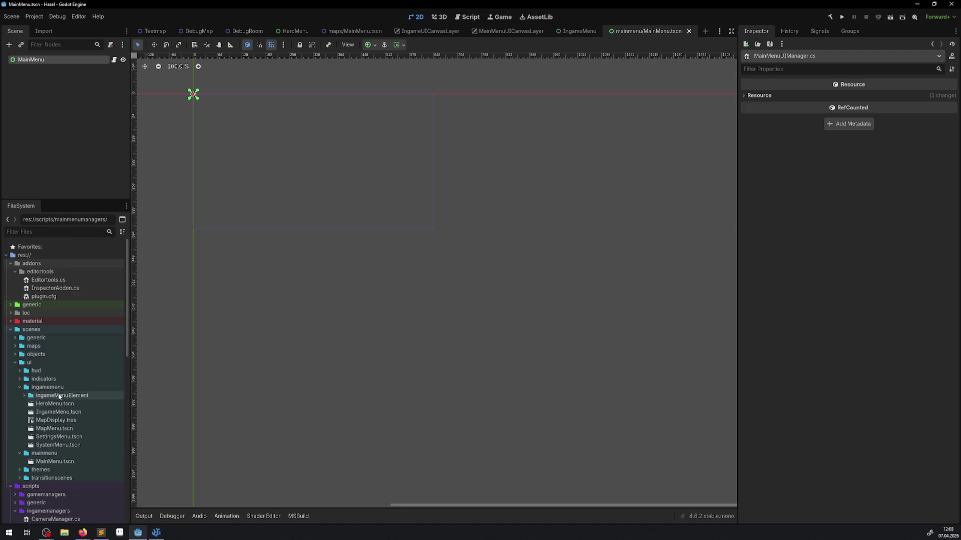
Open the MapDisplay.tres tile set, pan the MainMenu canvas, then move over to VS Code
left_click(62, 422)
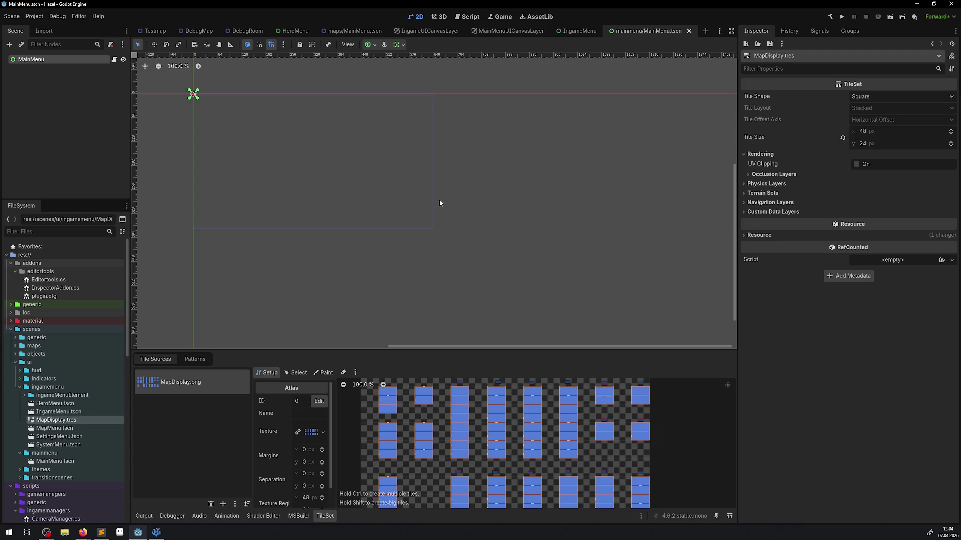
left_click_drag(289, 123, 371, 152)
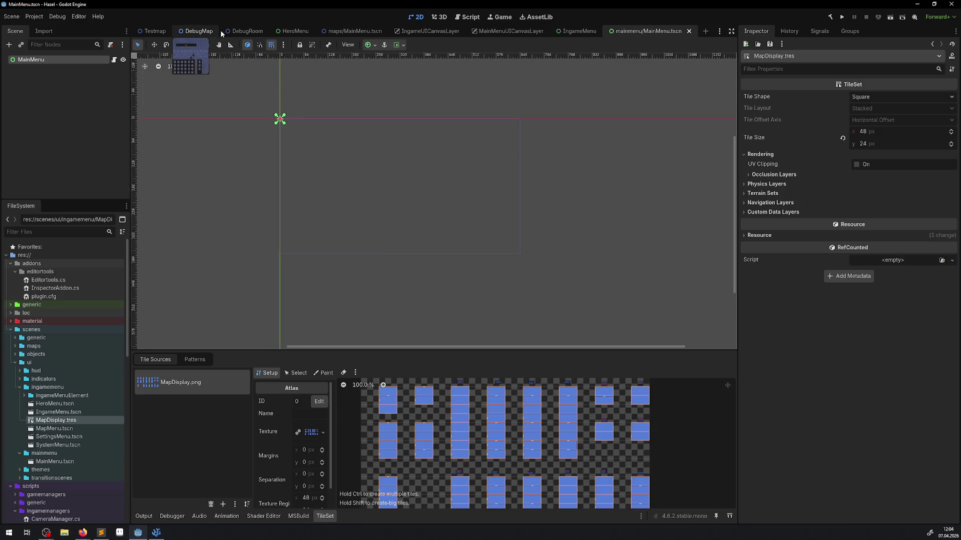
left_click(620, 149)
scroll(71, 428, "down", 5)
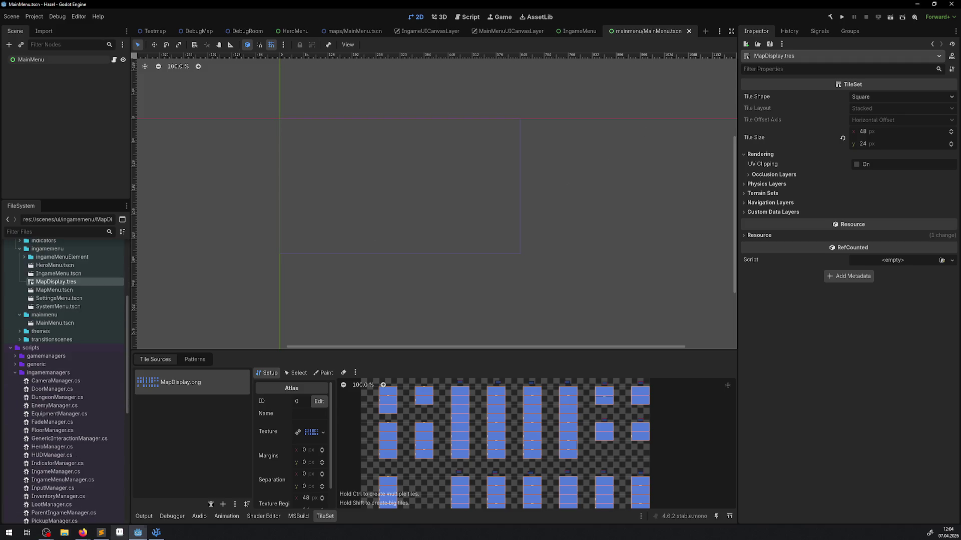
left_click(156, 532)
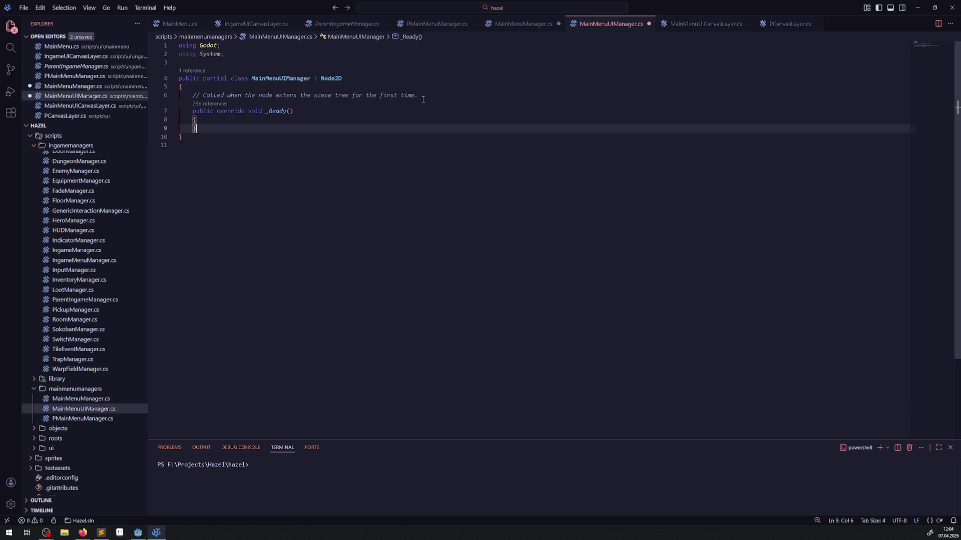
Delete the leftover comment line in MainMenuUIManager.cs and save it
left_click_drag(444, 95, 138, 100)
key("BackSpace")
key("BackSpace")
key("ctrl+End")
key("ctrl+s")
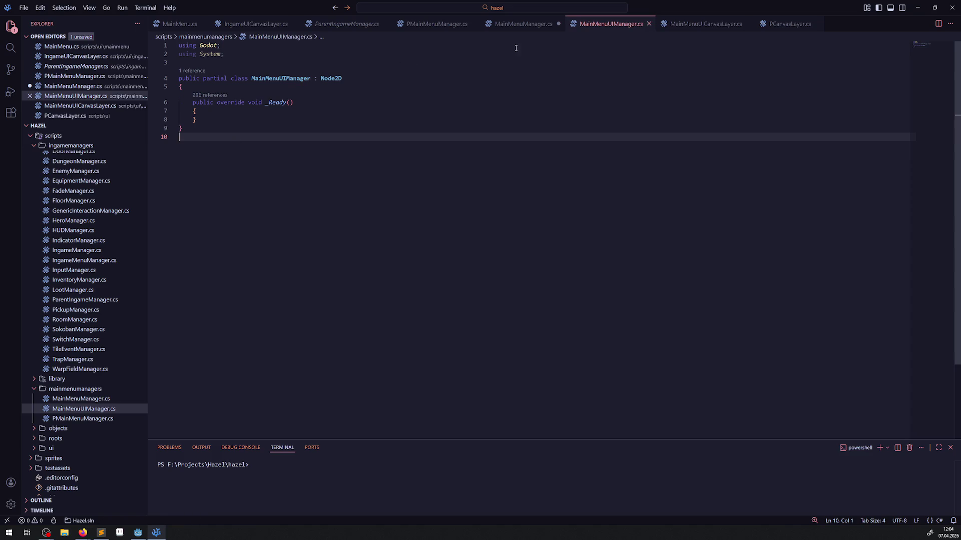
Change MainMenuUIManager's base class from Node2D to PMainMenuManager
left_click(429, 25)
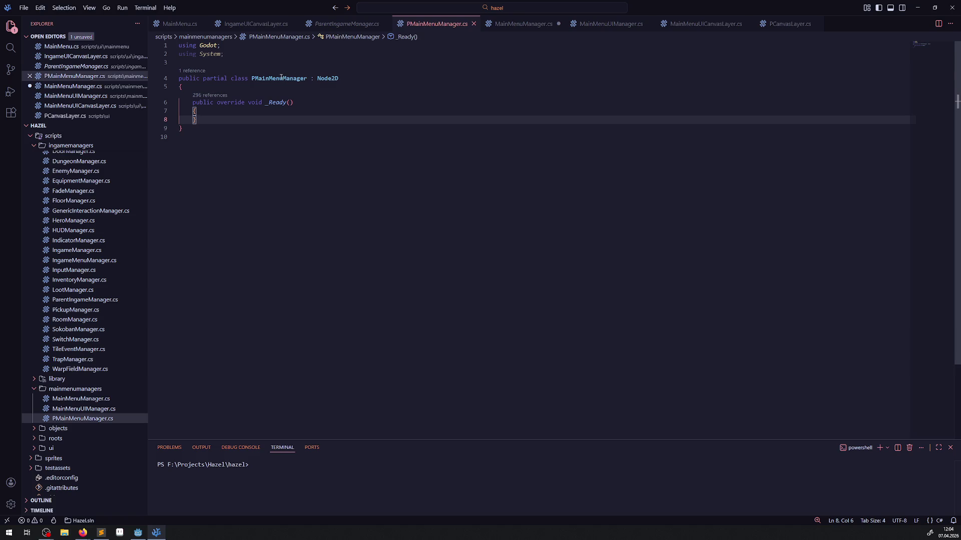
left_click(615, 25)
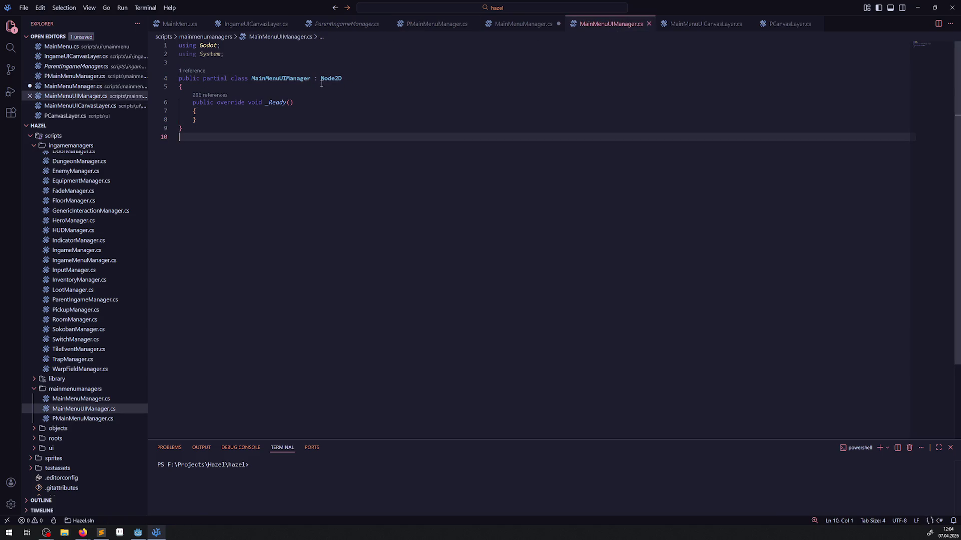
double_click(331, 78)
type("PMainMenuManager")
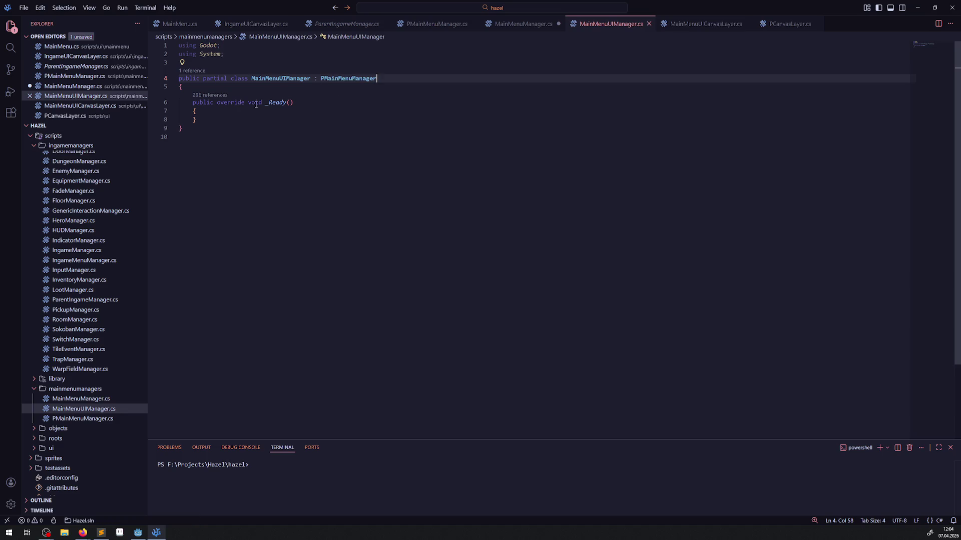
Add base._Ready(); inside the _Ready method, save, and return to Godot
left_click_drag(264, 104, 306, 102)
left_click(240, 114)
key("Return")
type("base")
type("._Ready();")
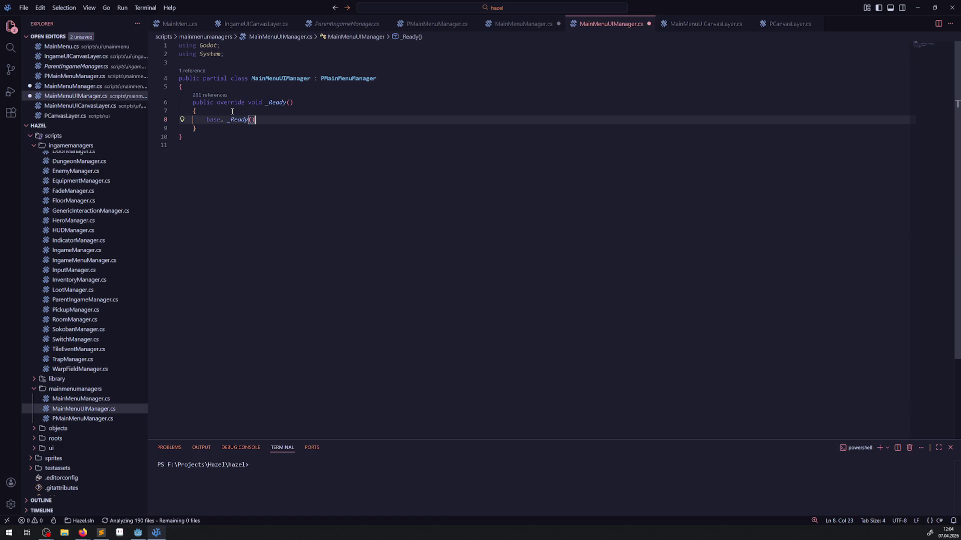
key("ctrl+s")
left_click(290, 150)
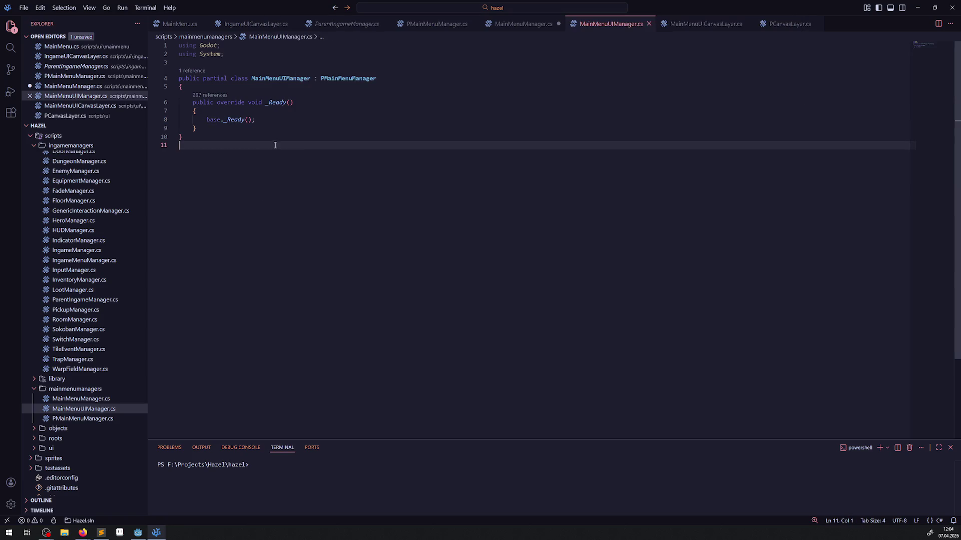
left_click(138, 533)
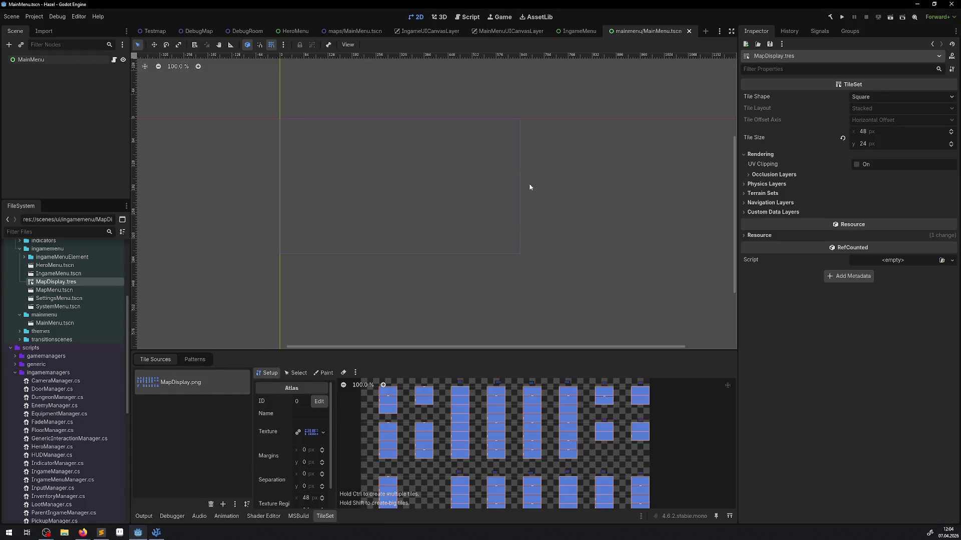
Switch to the DebugRoom scene and select the ice arrow sprite to show its six animation frames
left_click(198, 31)
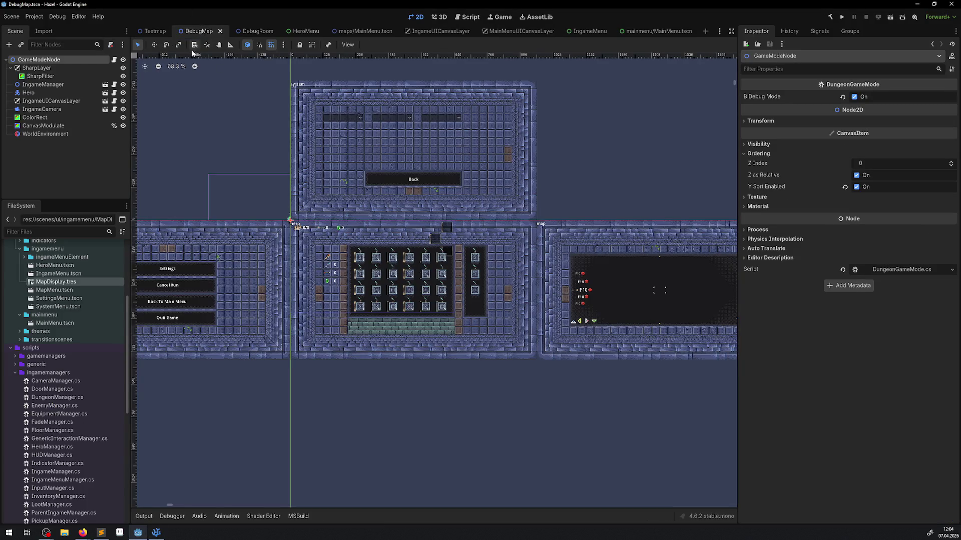
left_click(149, 32)
left_click(250, 31)
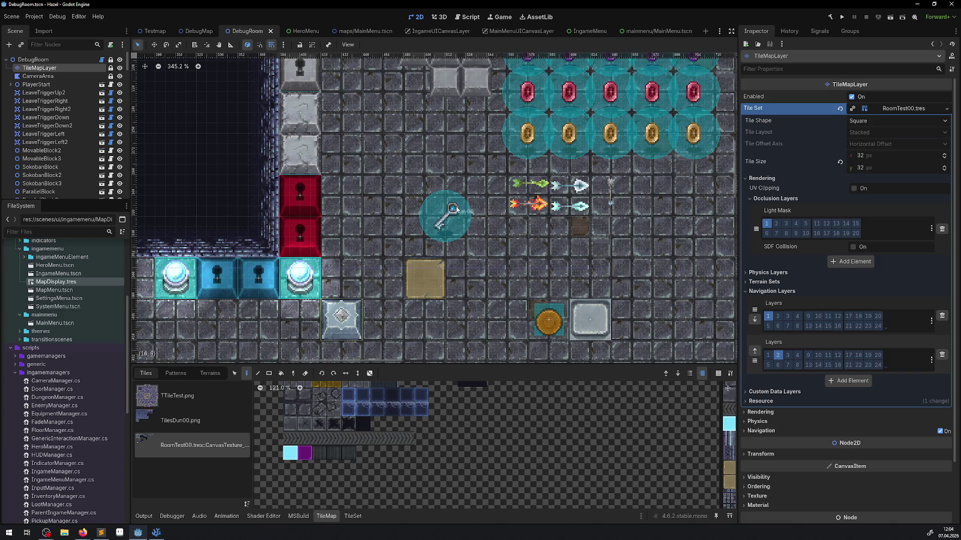
left_click(572, 210)
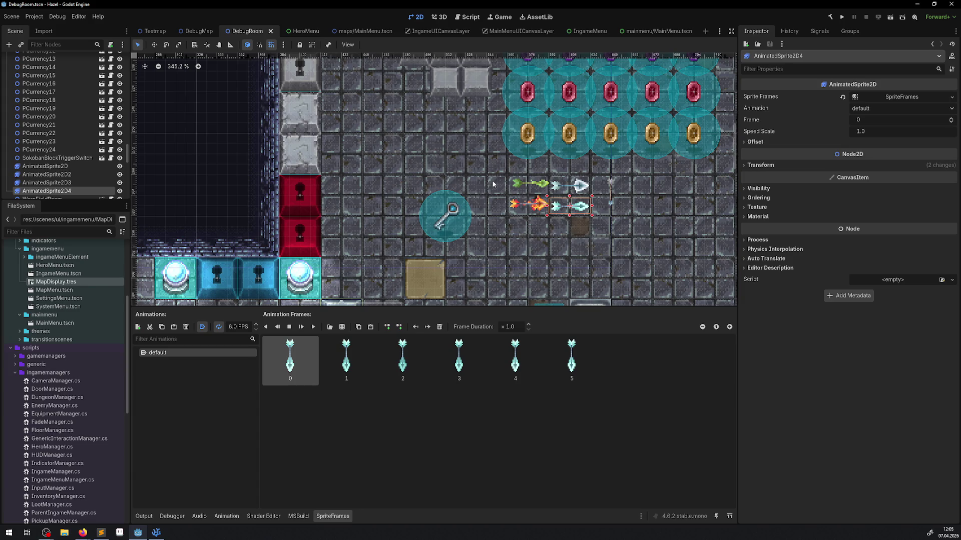
Switch Godot to the MainMenu scene tab, then bring back Visual Studio Code with MainMenuUIManager.cs
scroll(488, 173, "down", 8)
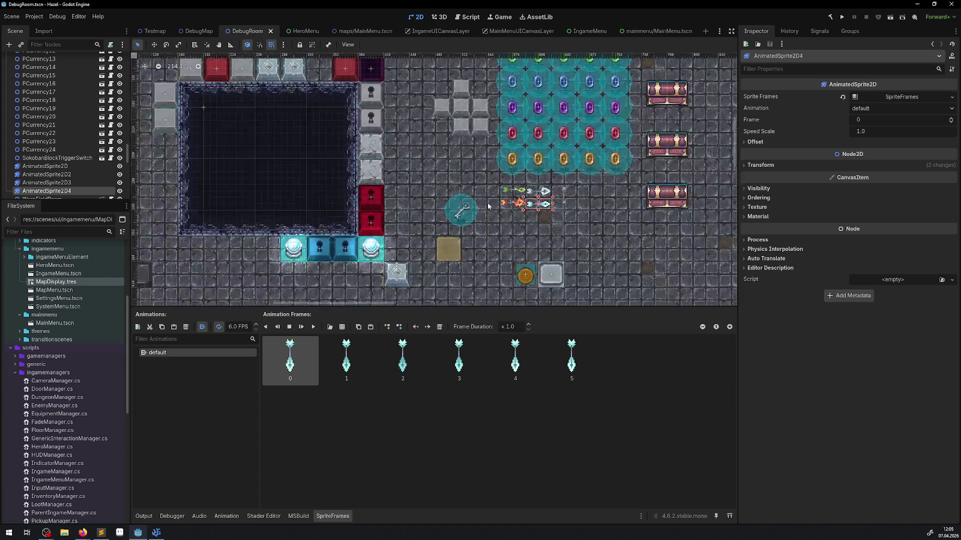
left_click(656, 32)
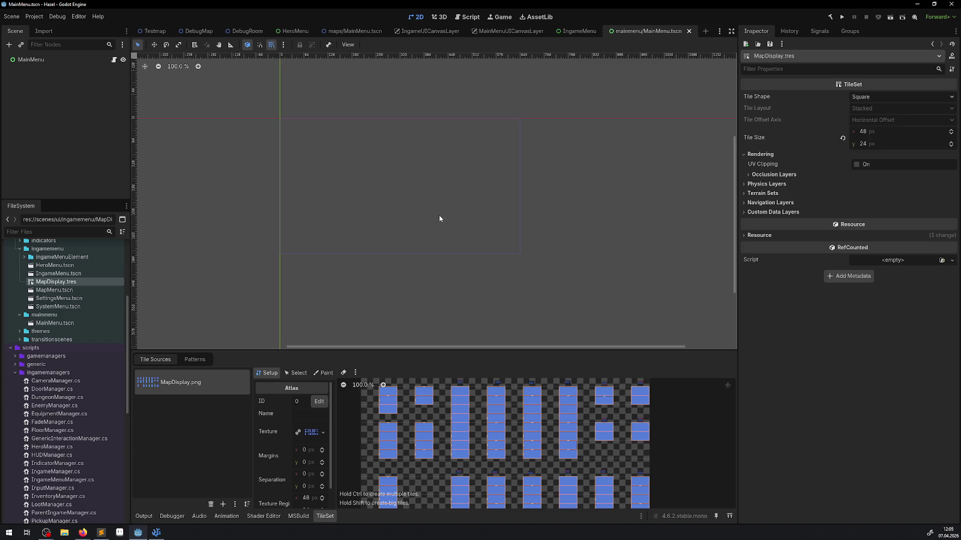
left_click(156, 533)
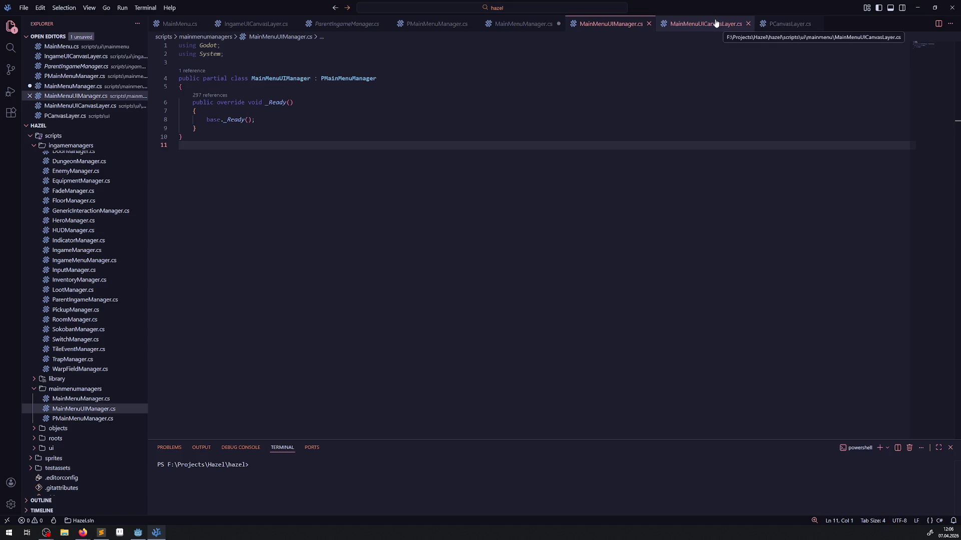
Close all eight open script tabs in Visual Studio Code
left_click(747, 24)
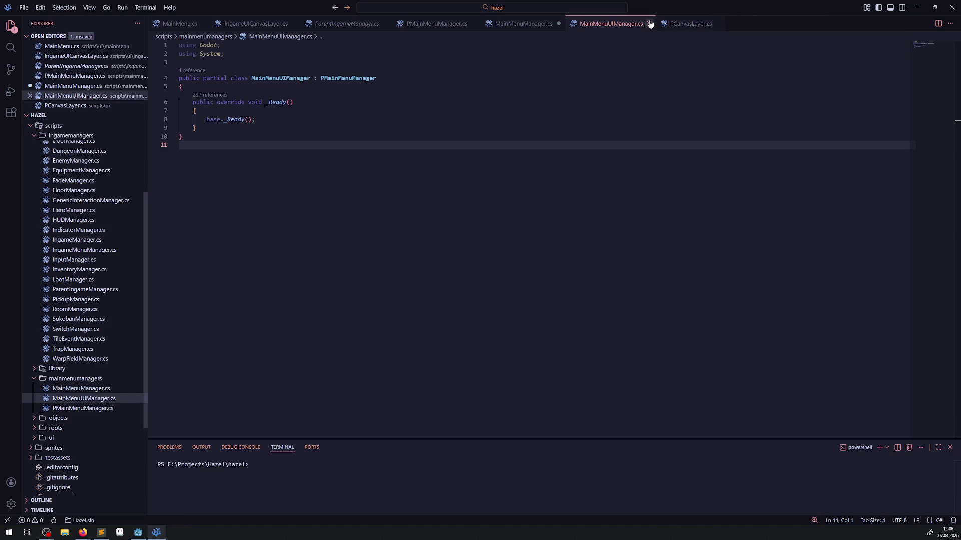
left_click(648, 23)
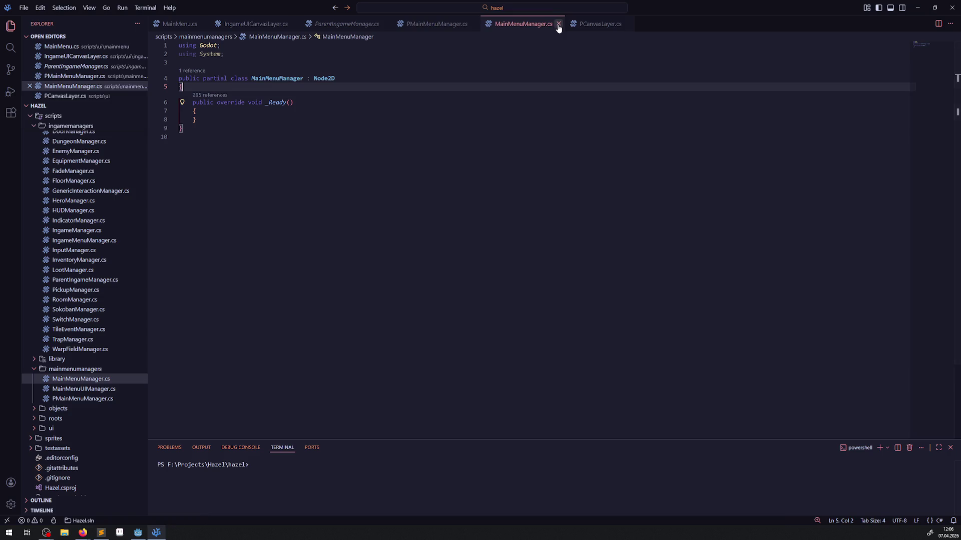
left_click(558, 24)
left_click(473, 23)
left_click(385, 24)
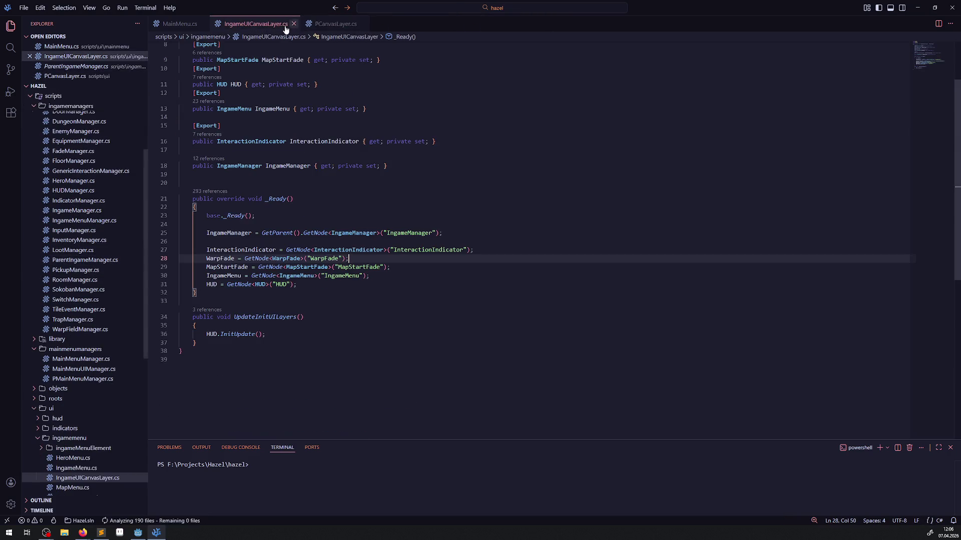
left_click(294, 23)
left_click(273, 24)
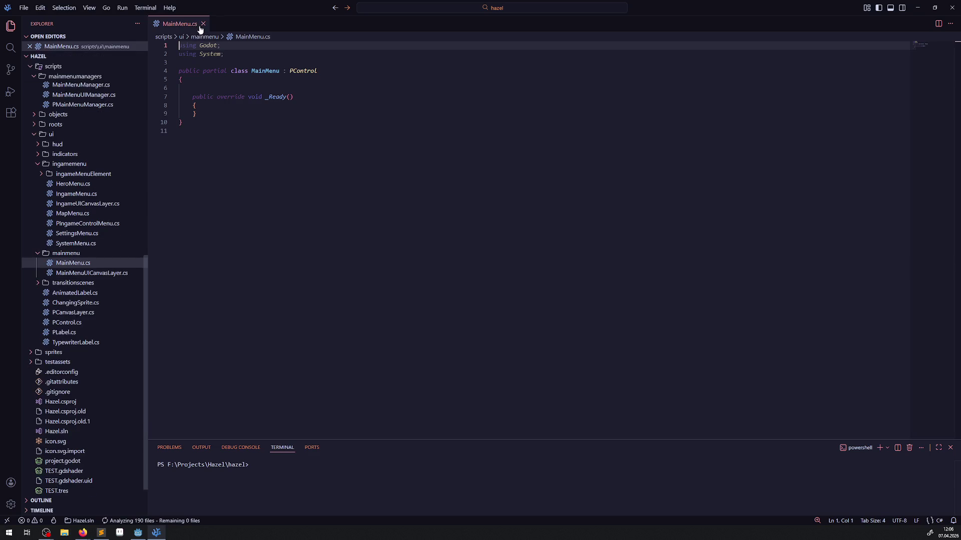
left_click(202, 24)
Reopen MainMenuManager.cs, MainMenuUIManager.cs and PMainMenuManager.cs from the Explorer, ending on PMainMenuManager.cs
scroll(75, 305, "up", 5)
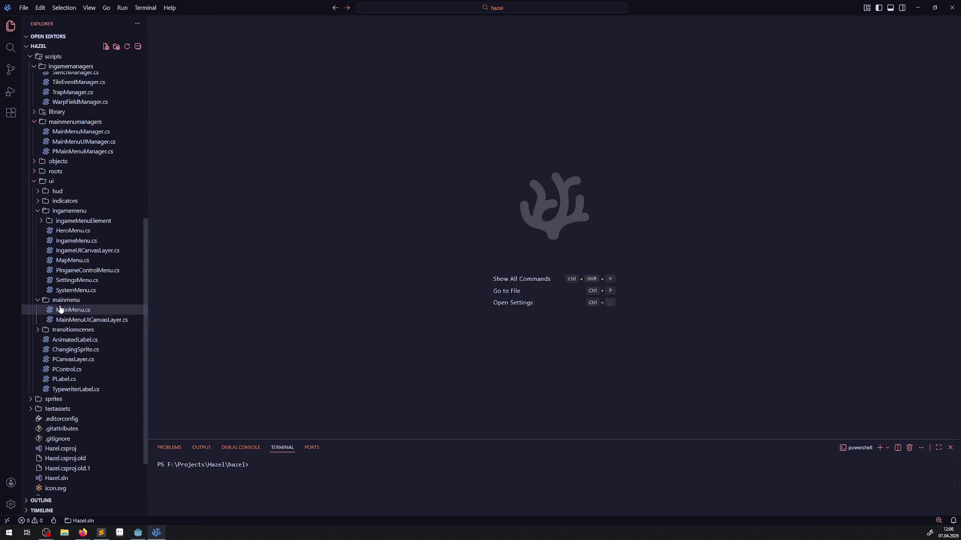
scroll(58, 306, "up", 3)
left_click(78, 266)
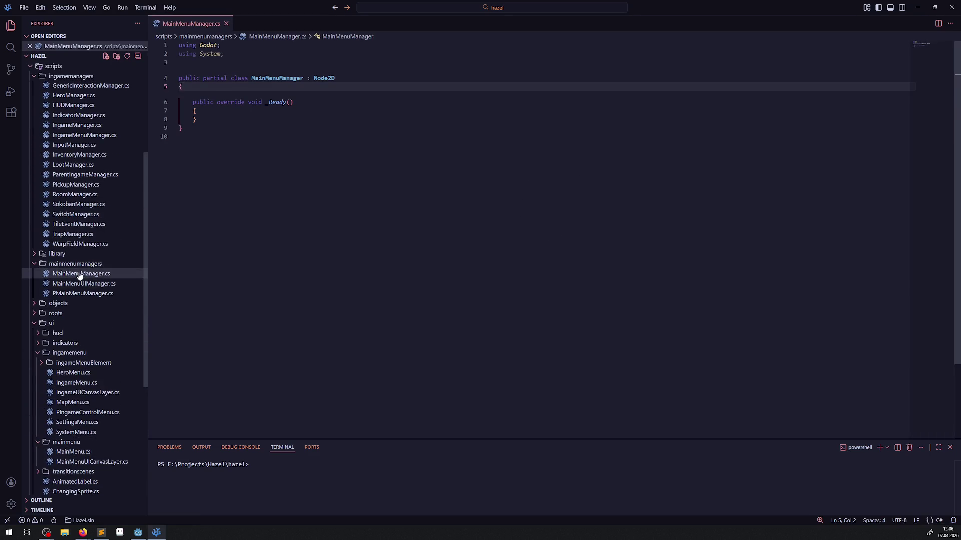
left_click(76, 286)
left_click(77, 304)
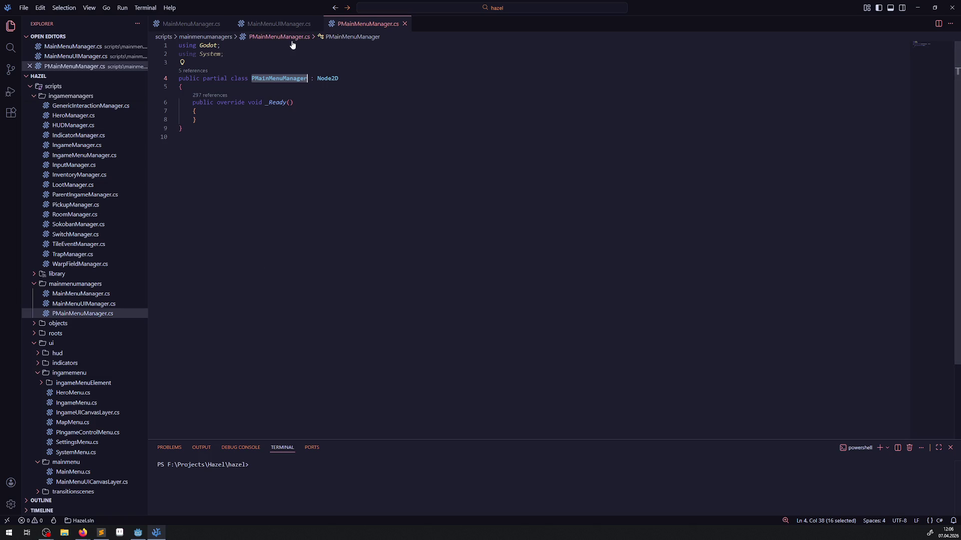
left_click(170, 24)
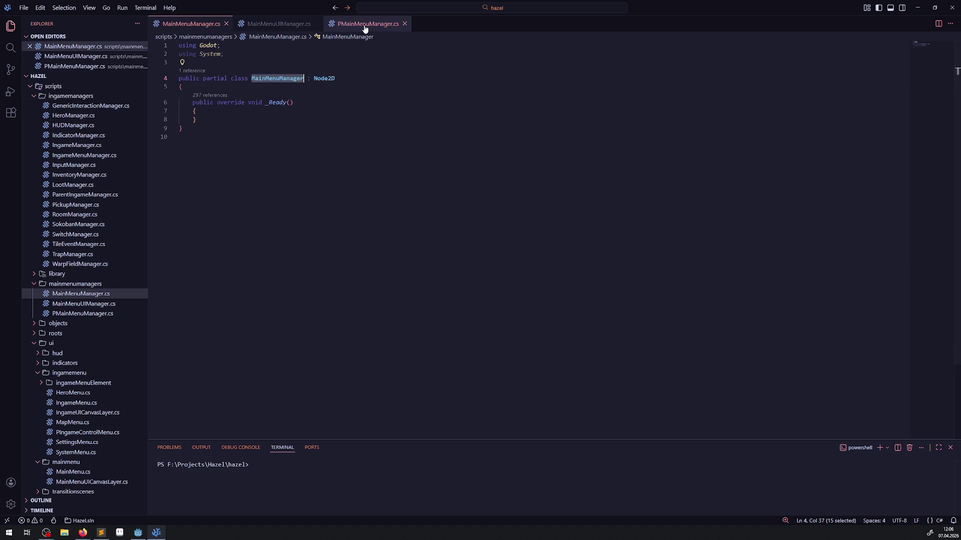
left_click(380, 24)
left_click(224, 86)
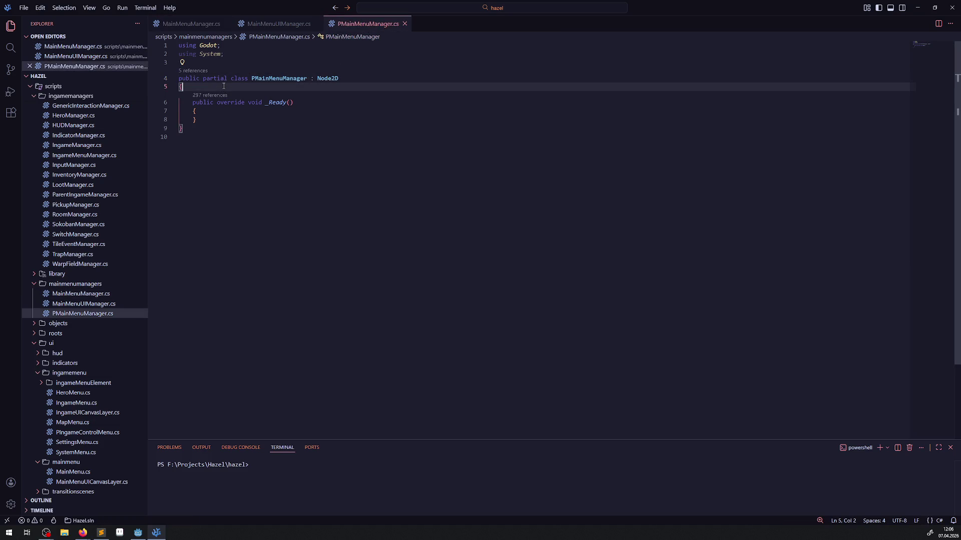
Add a 'public MainMenuManager MainMenuManager {get; protected set' property to PMainMenuManager and save
key("Return")
type("public ")
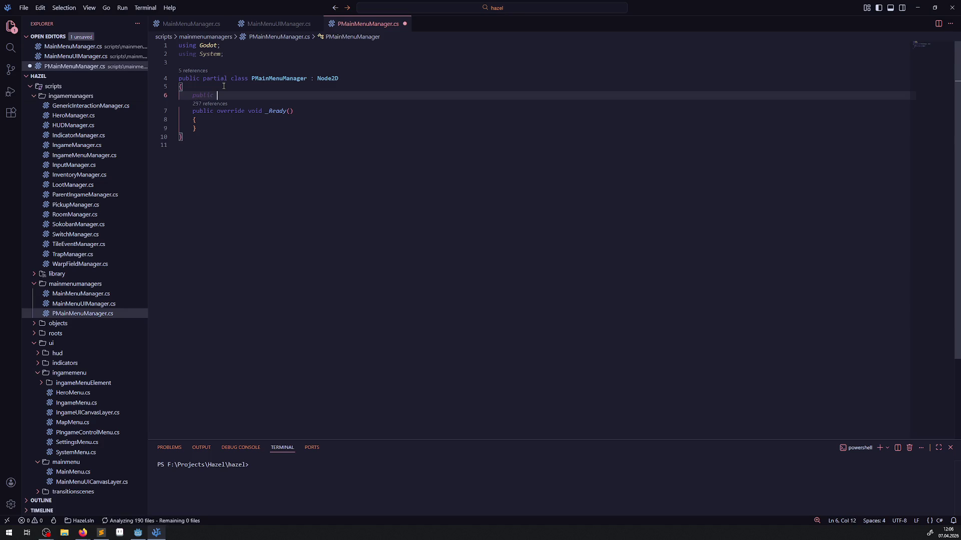
type("MainMenuManager MainMenuManager ")
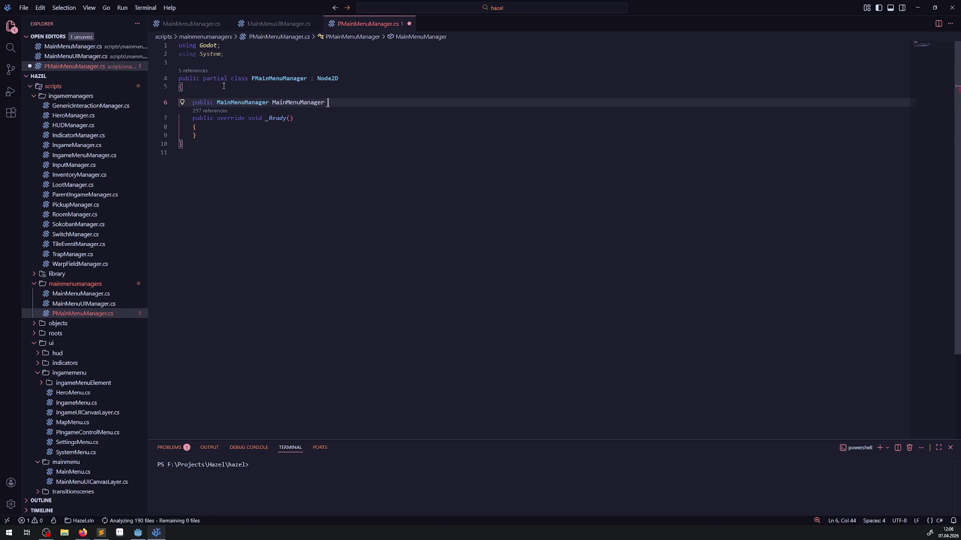
type("{")
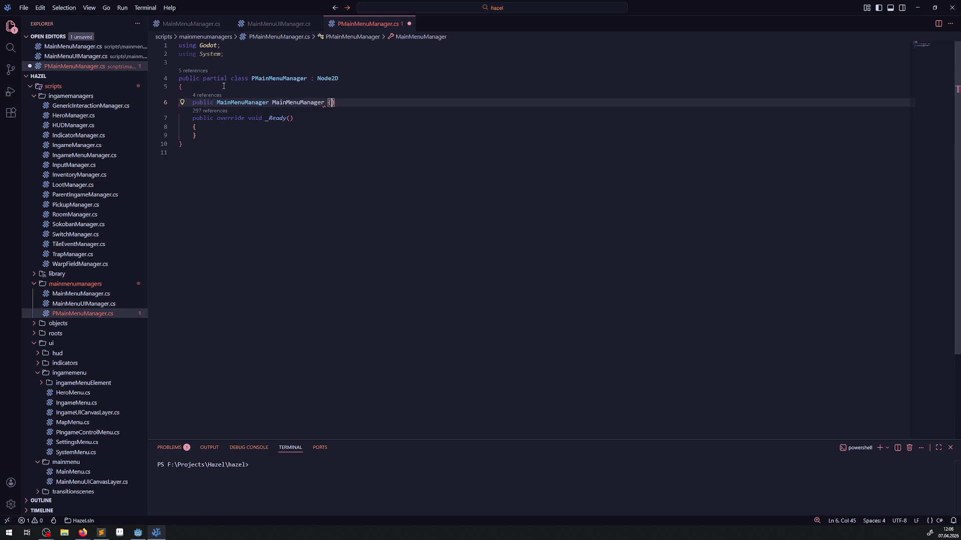
type("get; ")
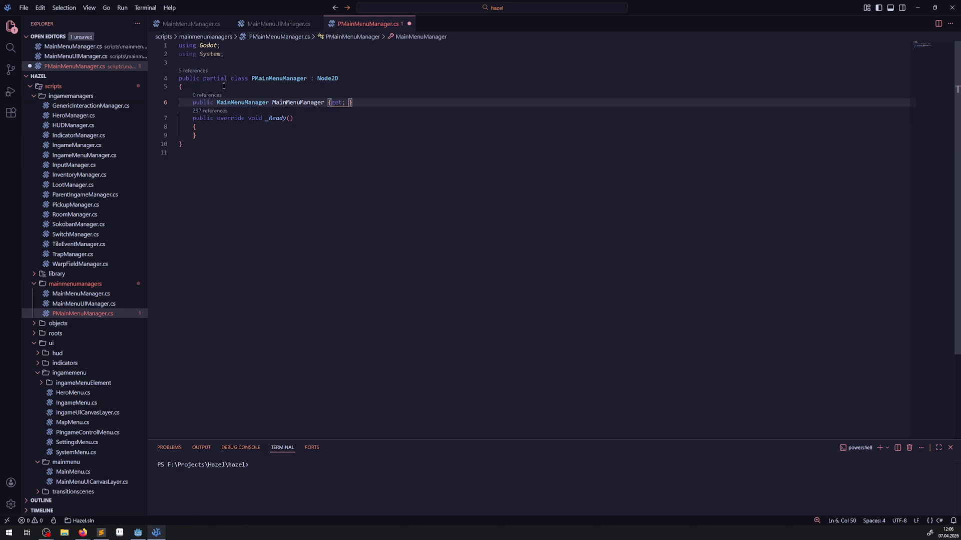
type("protected ")
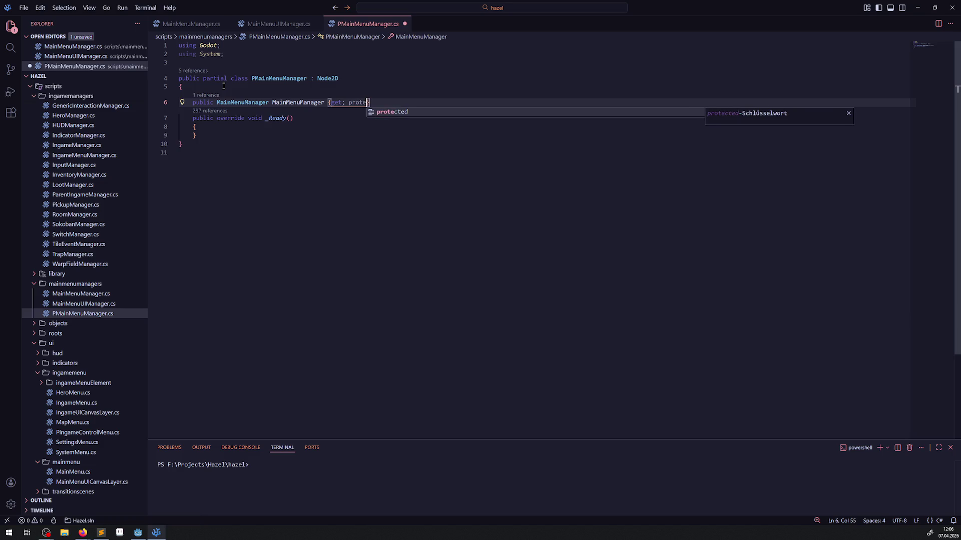
type("set")
key("ctrl+s")
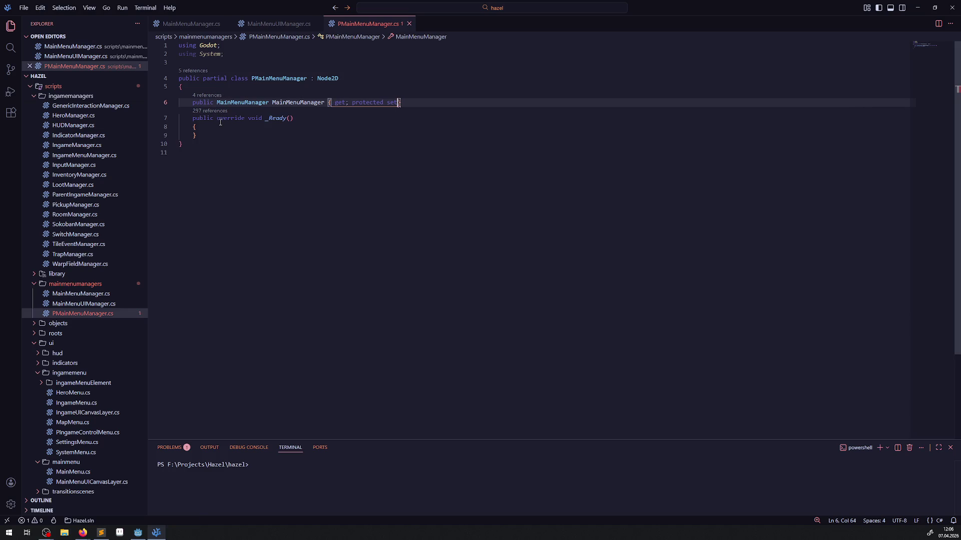
In _Ready, assign MainMenuManager from GetParent<MainMenuManager>(), adapting ParentIngameManager's line, and save
left_click(219, 125)
key("Return")
type("MainMenuManager")
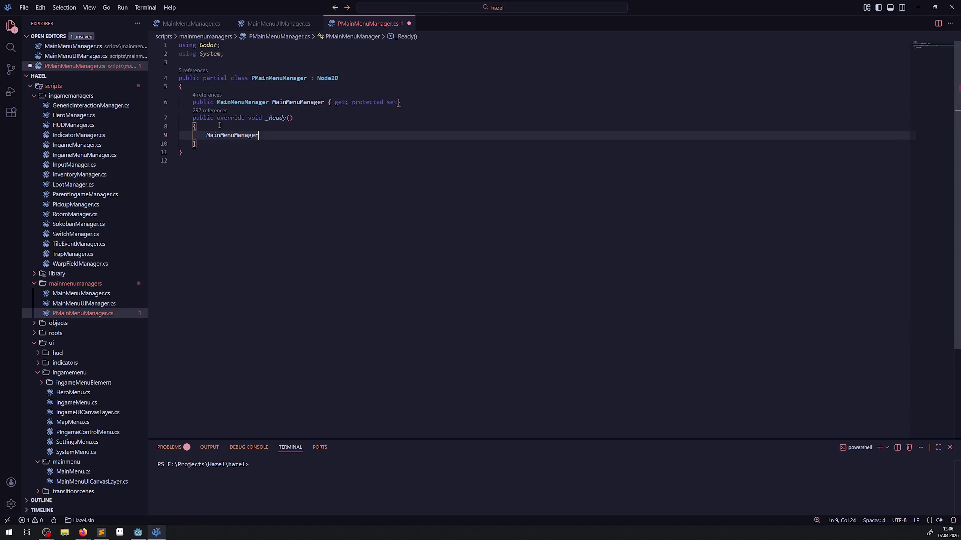
scroll(102, 243, "up", 4)
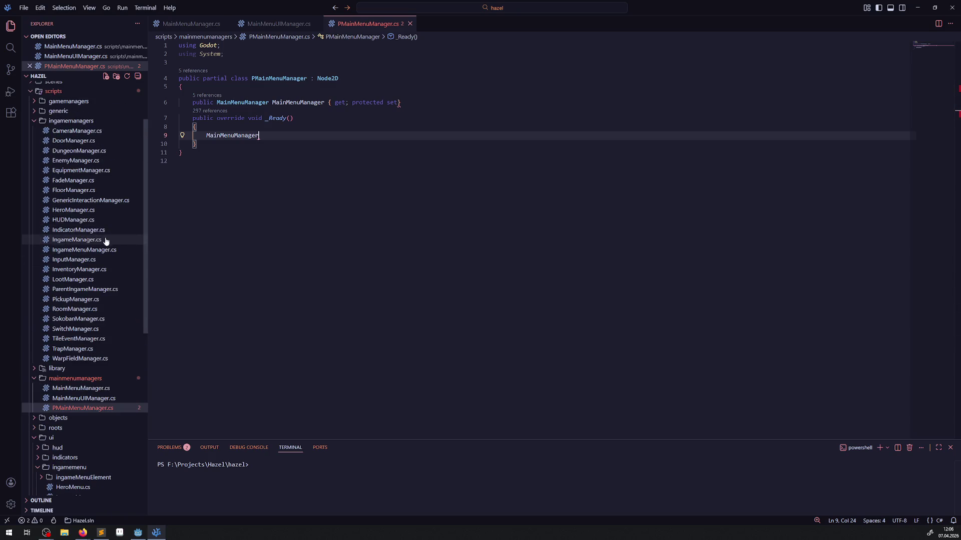
left_click(83, 290)
left_click_drag(207, 211, 370, 207)
left_click(368, 23)
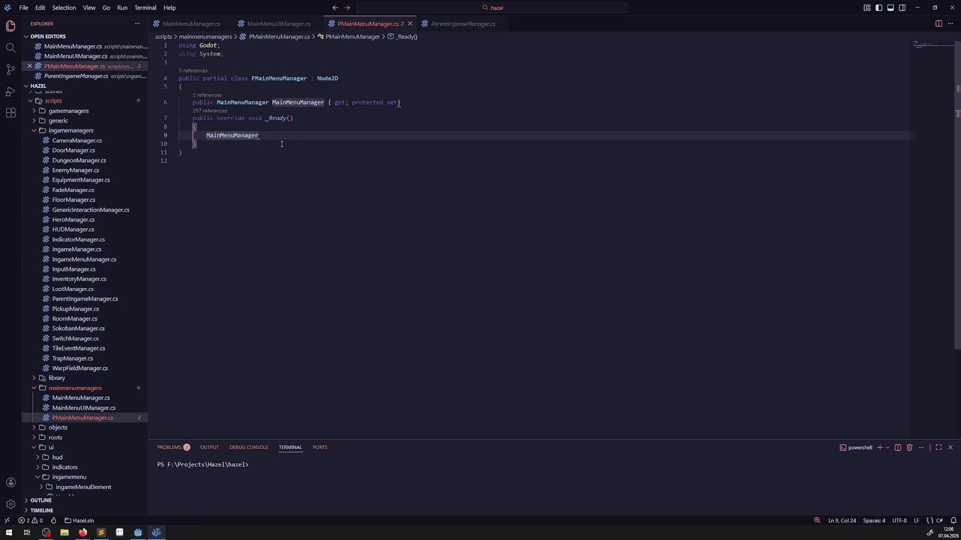
type("= GetParent<IngameManager>();")
double_click(232, 135)
key("ctrl+c")
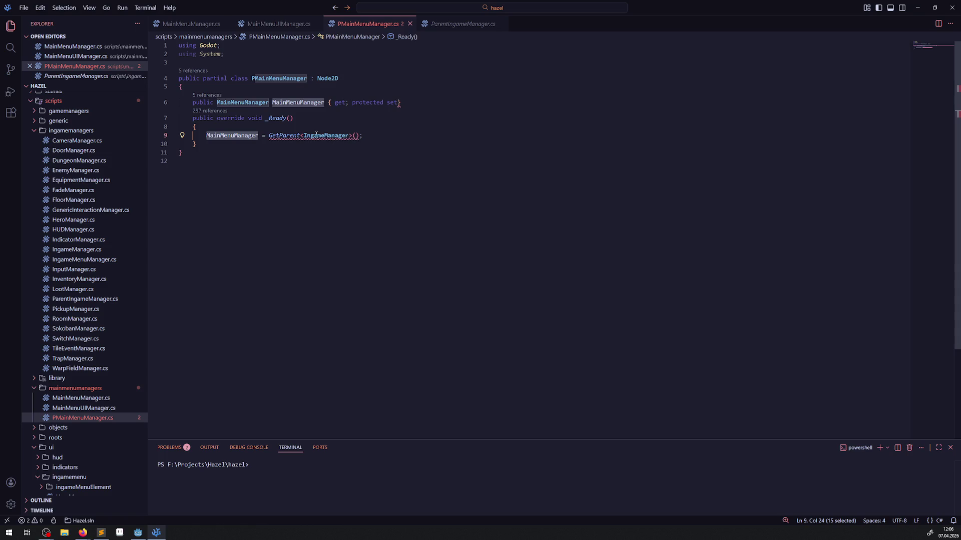
double_click(325, 135)
key("ctrl+v")
key("ctrl+s")
Add the missing semicolon after 'protected set' in the property declaration and save
left_click(326, 154)
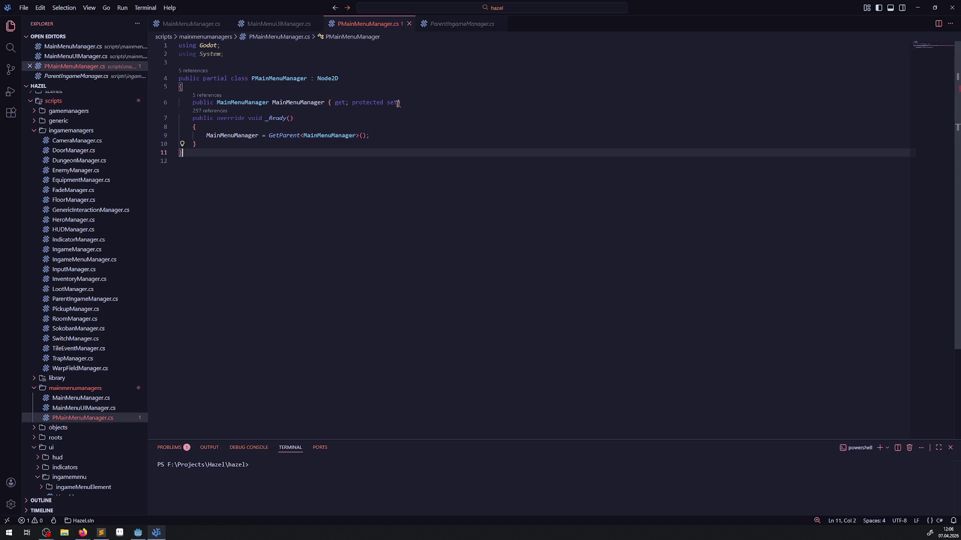
left_click(398, 103)
key("Return")
left_click(398, 103)
type(";")
key("ctrl+s")
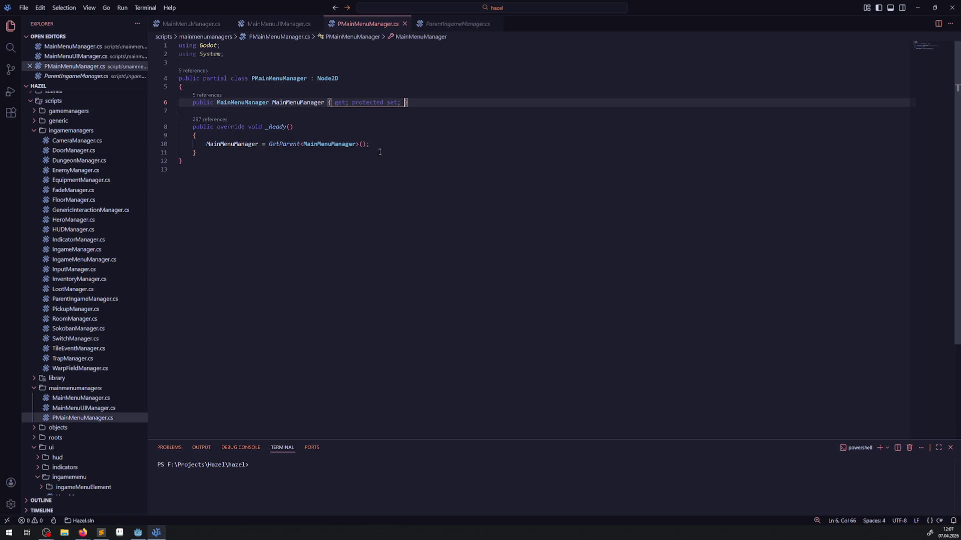
left_click(313, 153)
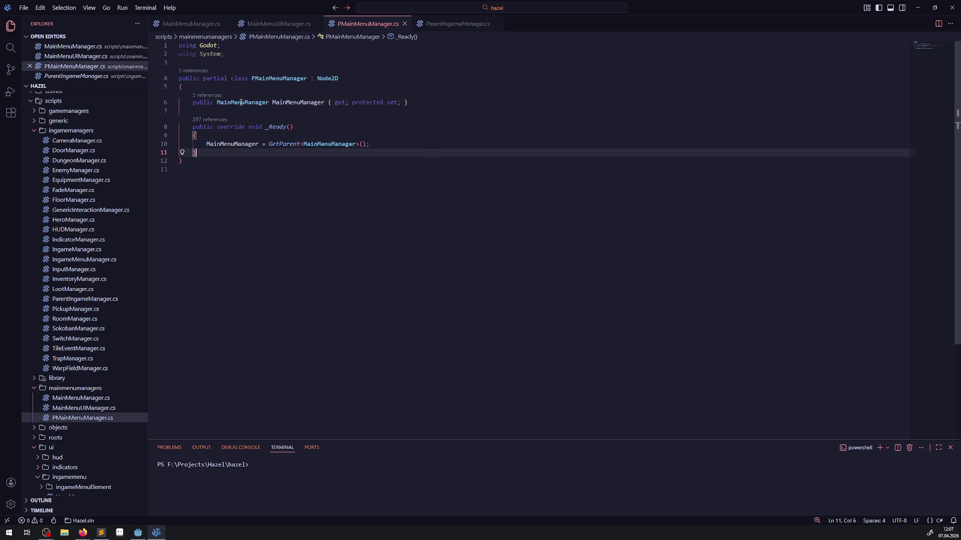
Copy the _EnterTree method from ParentIngameManager.cs into PMainMenuManager.cs and save
left_click(453, 25)
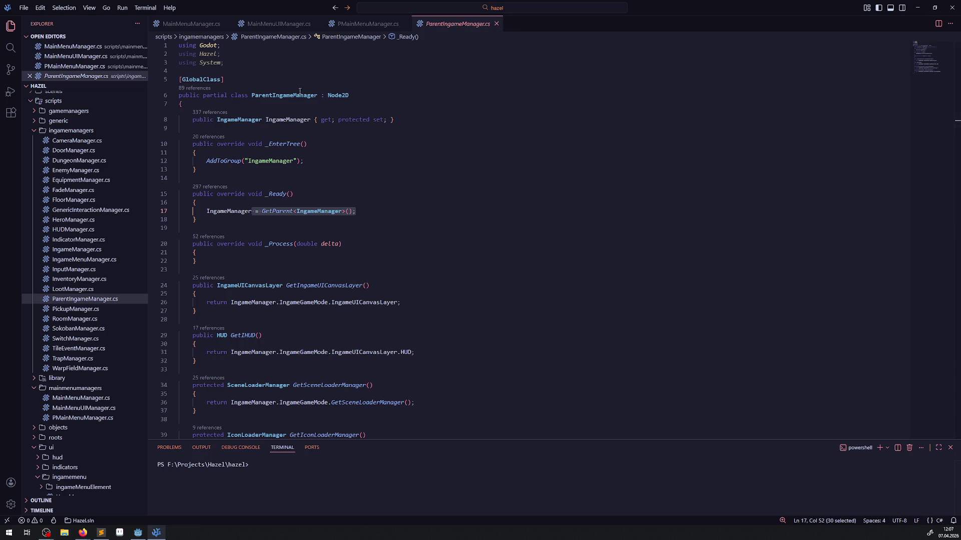
left_click_drag(198, 169, 164, 133)
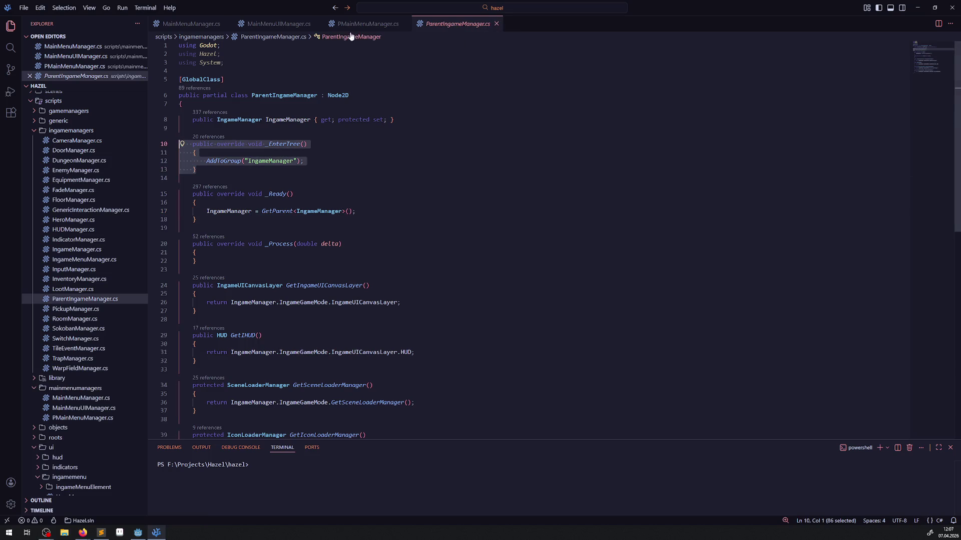
key("ctrl+Tab")
left_click(214, 115)
key("Return")
key("Return")
left_click(193, 122)
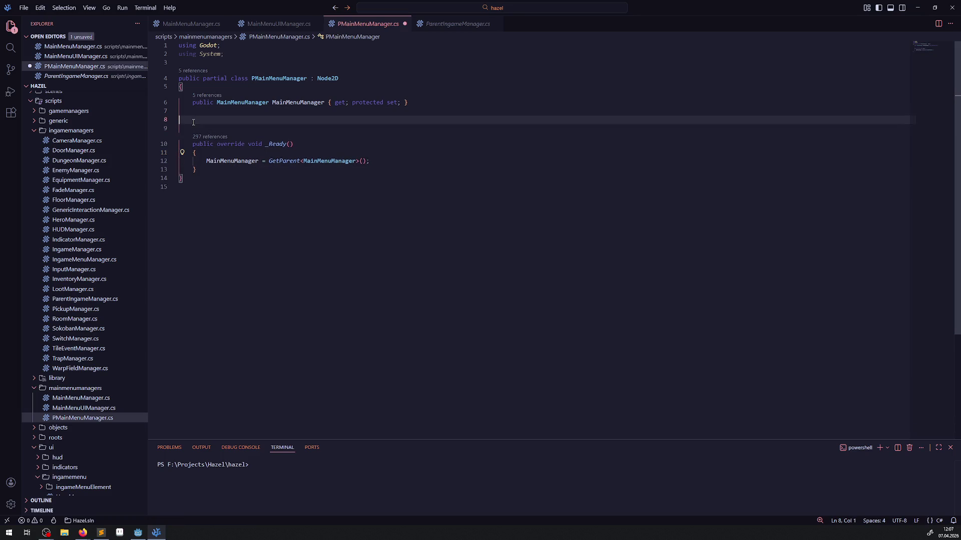
key("ctrl+v")
key("ctrl+s")
Change the AddToGroup name to "MainMenuManager", save, and close PMainMenuManager.cs
left_click(283, 79)
double_click(282, 79)
double_click(267, 144)
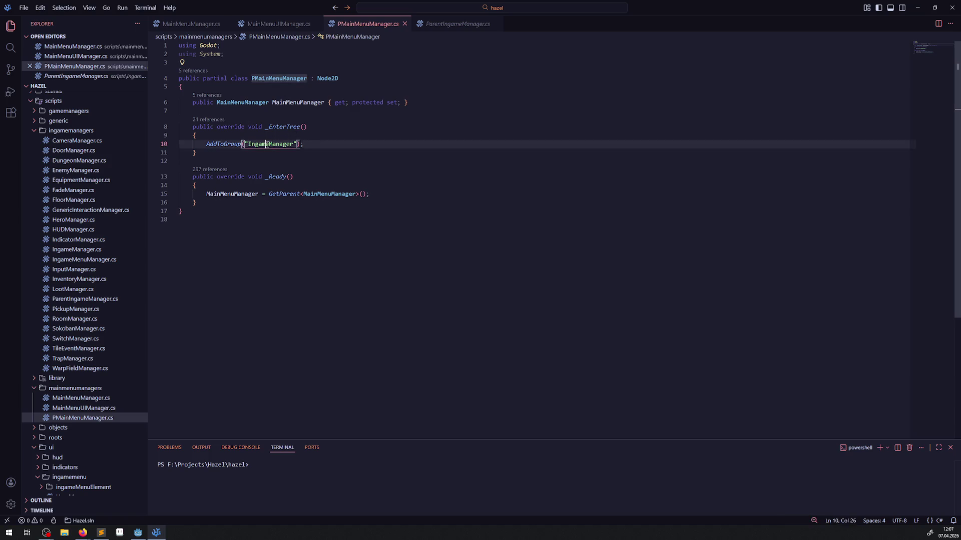
key("ctrl+v")
left_click(244, 144)
type("\"")
key("Delete")
key("Down")
key("Down")
key("ctrl+s")
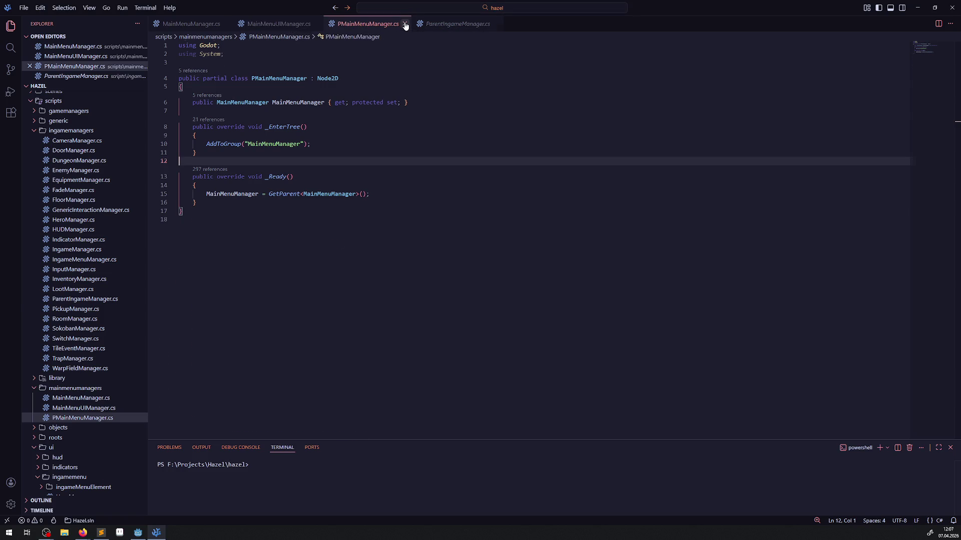
left_click(405, 24)
left_click(272, 24)
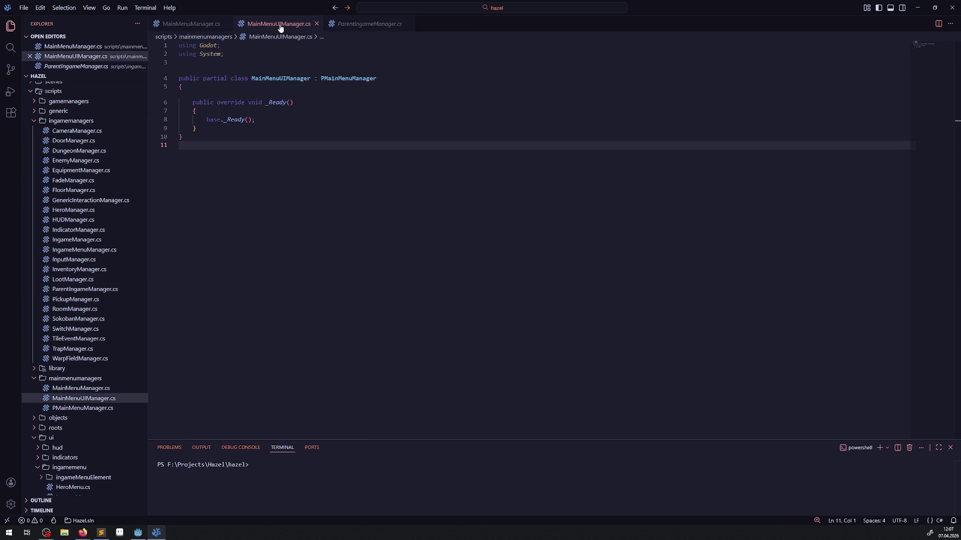
Add a 'public MainMenuUIManager MainMenuUIManager { get; set;' property to MainMenuManager.cs and save
double_click(272, 78)
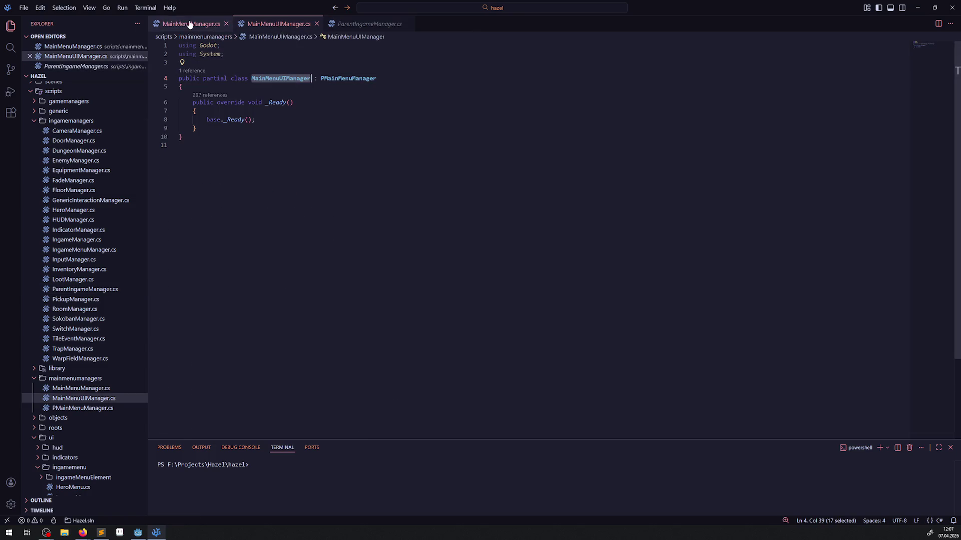
left_click(188, 23)
left_click(251, 88)
key("Return")
key("Return")
key("Return")
left_click(207, 95)
type("public MainMenuUIManagerMainMenuUIManager")
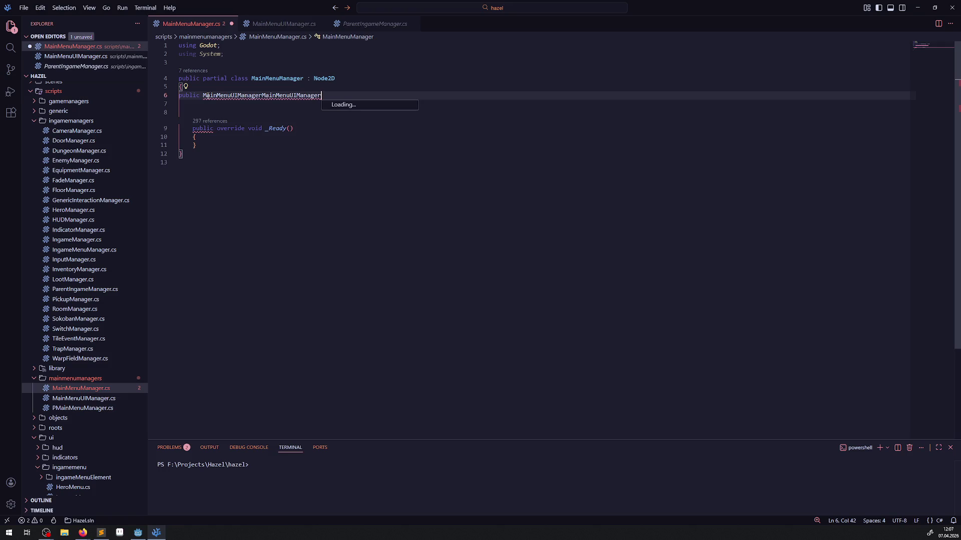
key("ctrl+z")
type("MainMenuUIManager ")
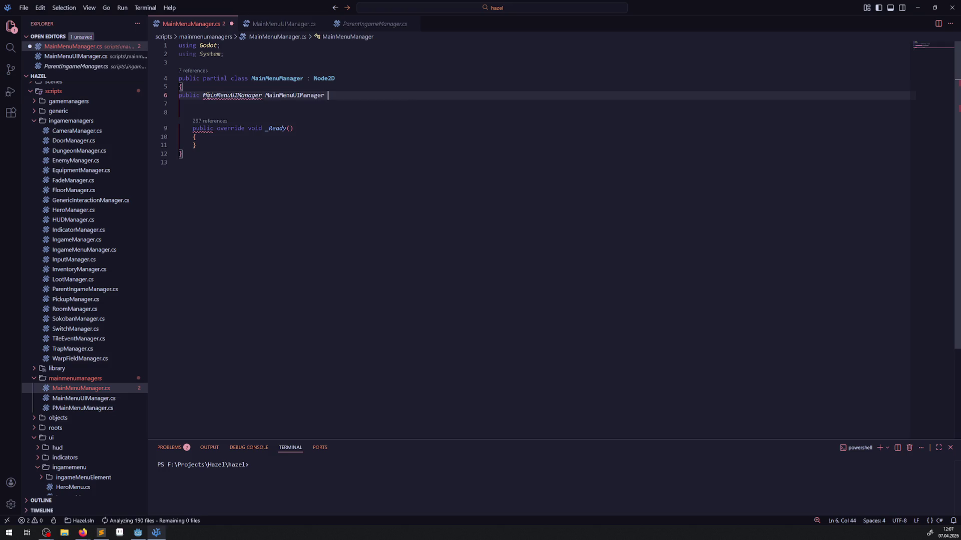
type("{ get; set")
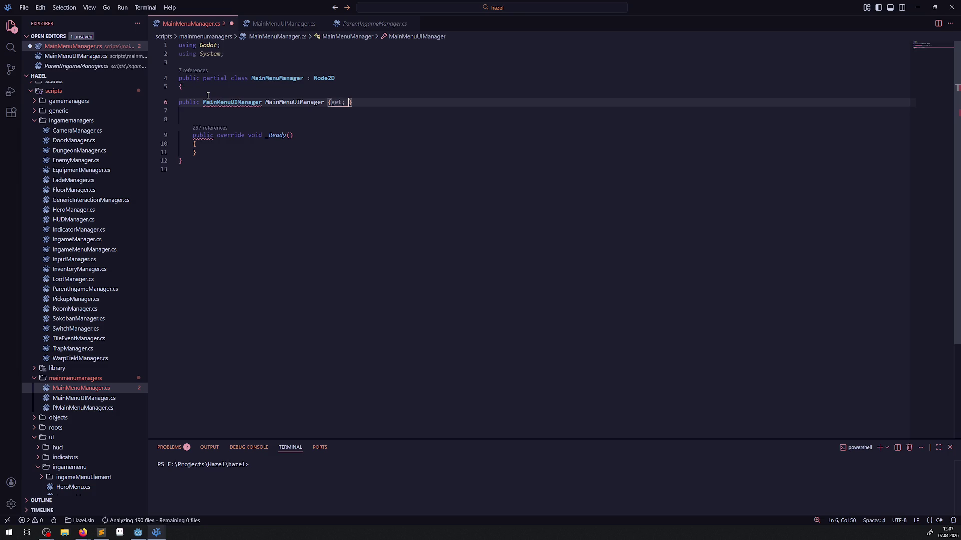
type(";")
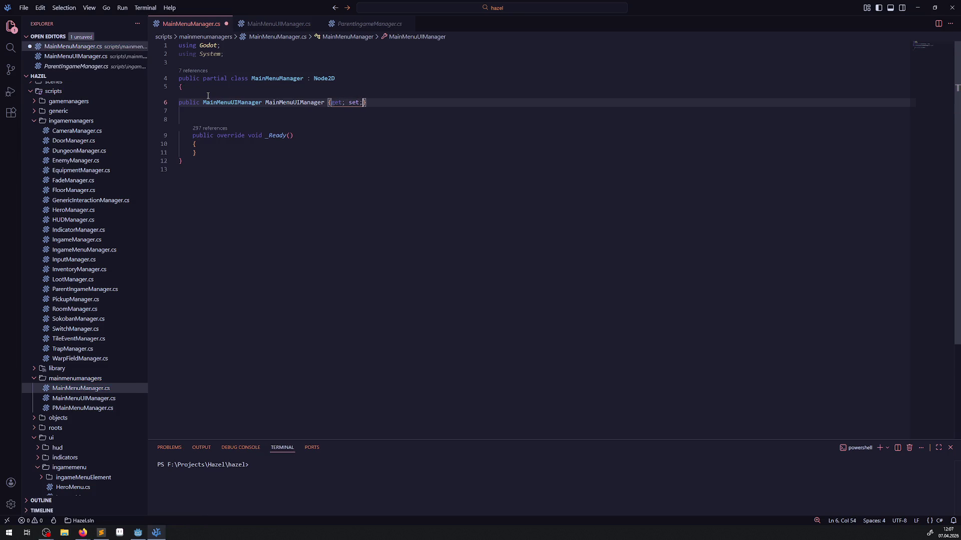
key("ctrl+s")
In _Ready, write 'MainMenuUIManager = GetNode<RoomManager>("RoomManager");' following IngameManager's GetNode pattern
left_click(233, 147)
key("Return")
type("MainMenuUIManager")
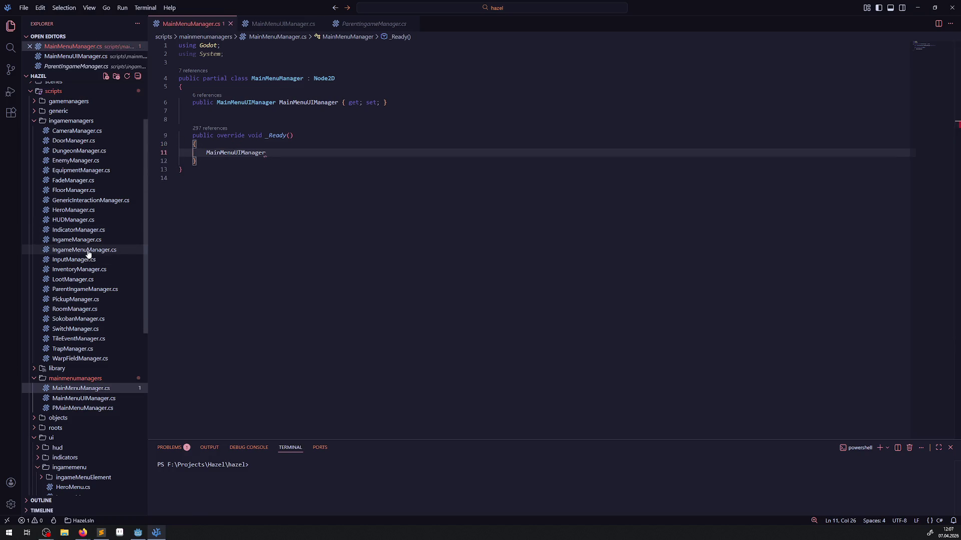
left_click(78, 249)
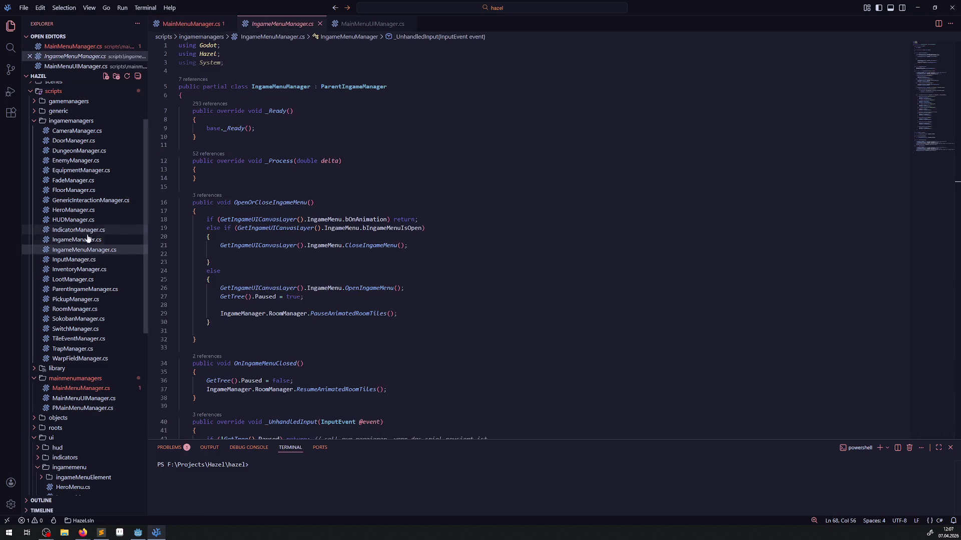
left_click(77, 244)
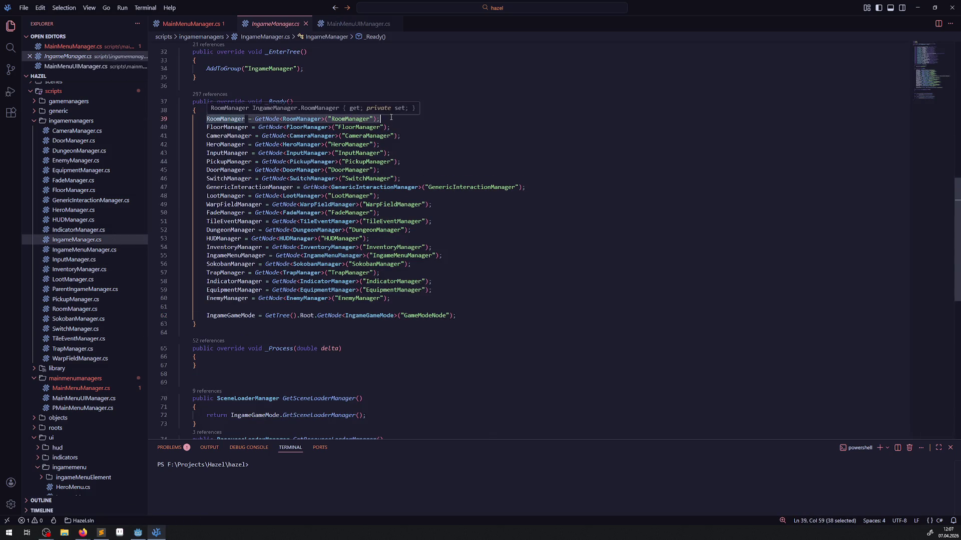
left_click(193, 24)
type("= GetNode<RoomManager>(\"RoomManager\");")
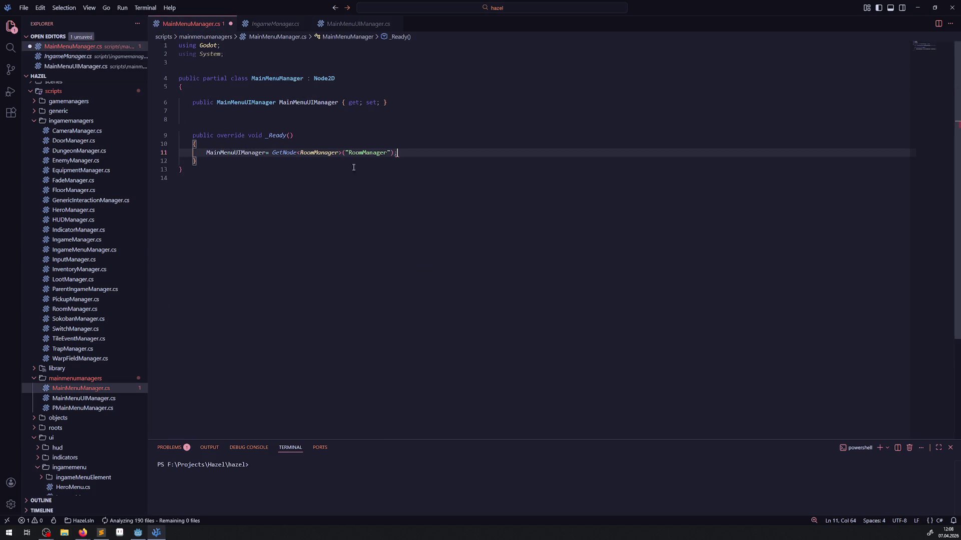
Replace both RoomManager references with MainMenuUIManager and save the script
double_click(260, 153)
key("ctrl+c")
double_click(323, 152)
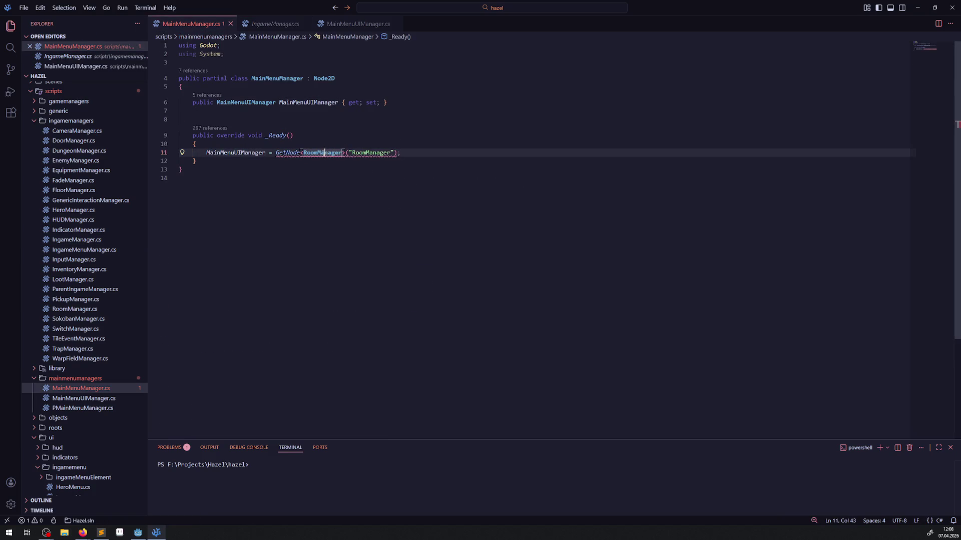
key("ctrl+v")
double_click(393, 152)
key("ctrl+v")
key("ctrl+s")
left_click(404, 183)
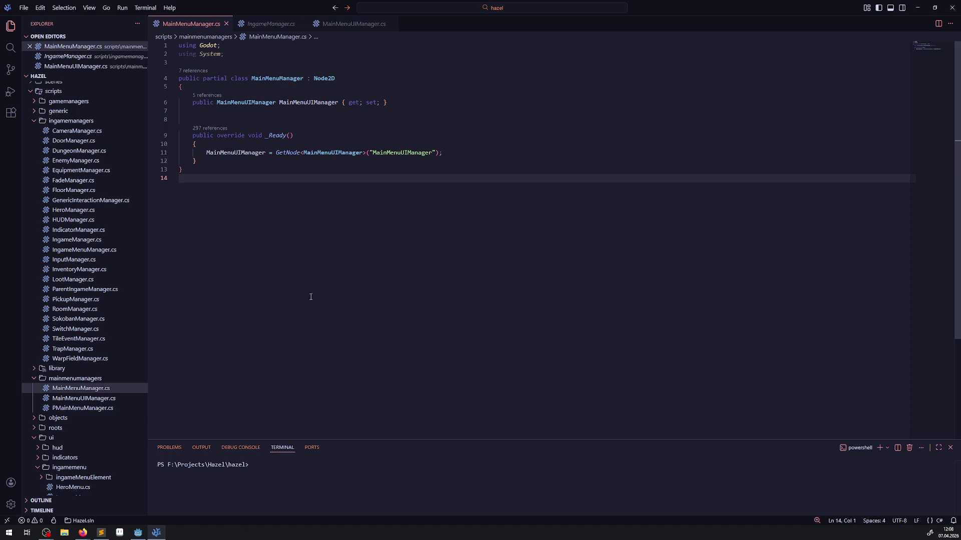
left_click(139, 533)
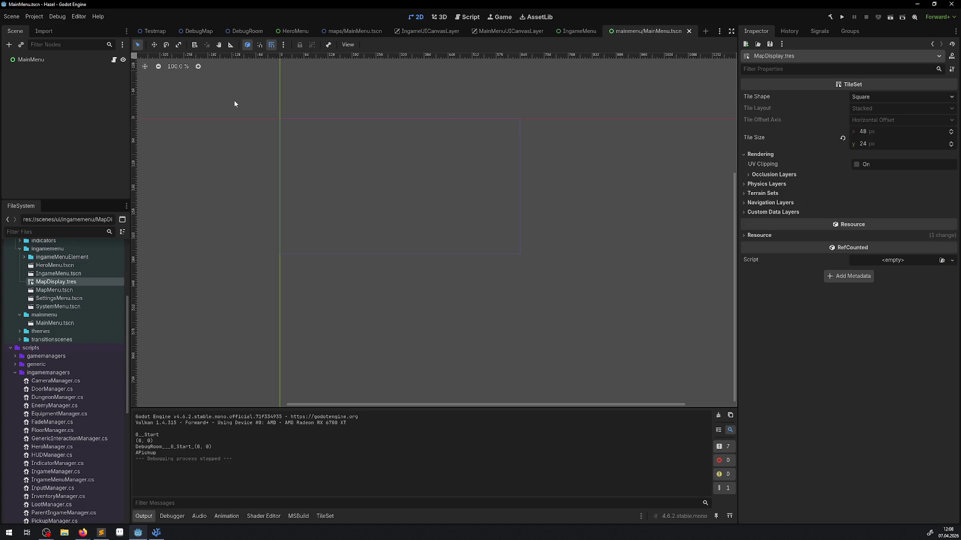
Check MainMenuUICanvasLayer's nodes, close the MainMenu and both canvas-layer scene tabs, and go to Testmap
left_click(688, 31)
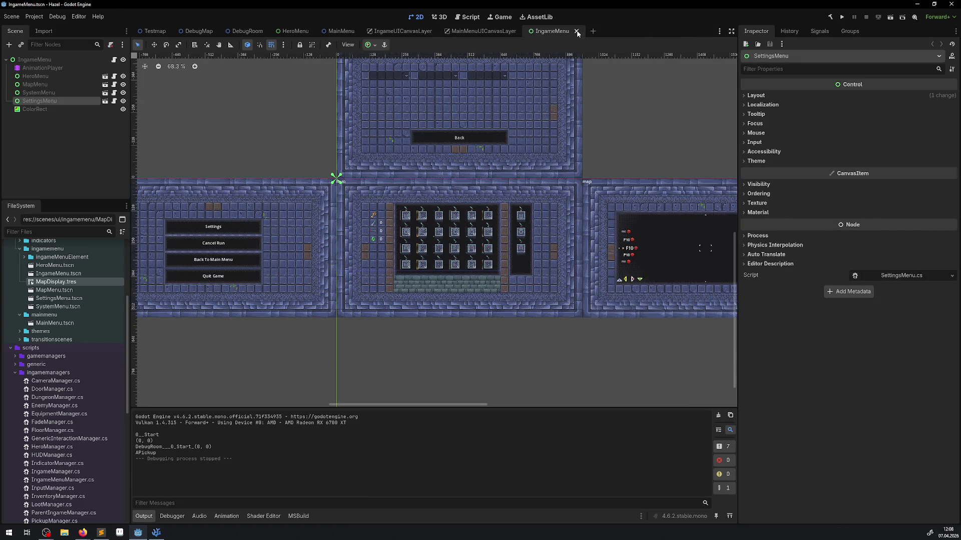
left_click(496, 31)
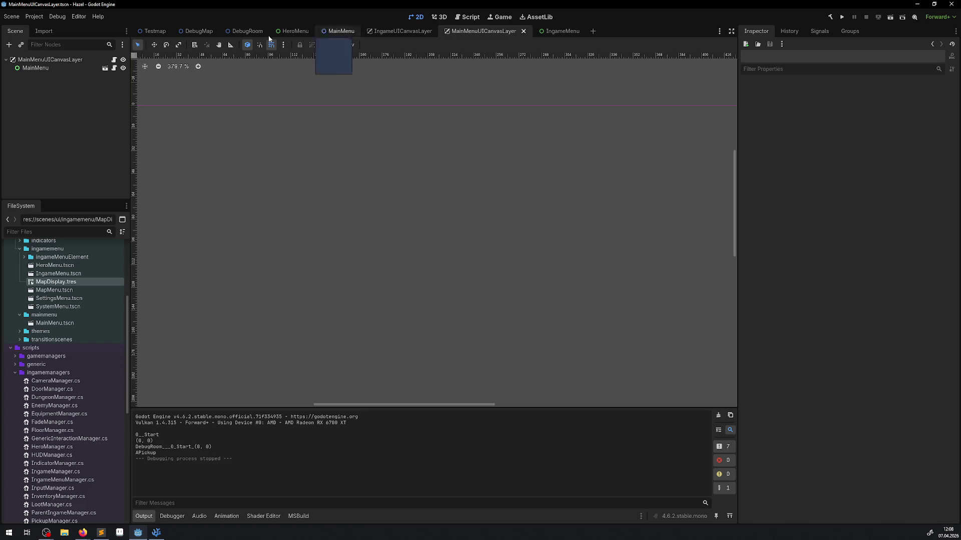
left_click(50, 60)
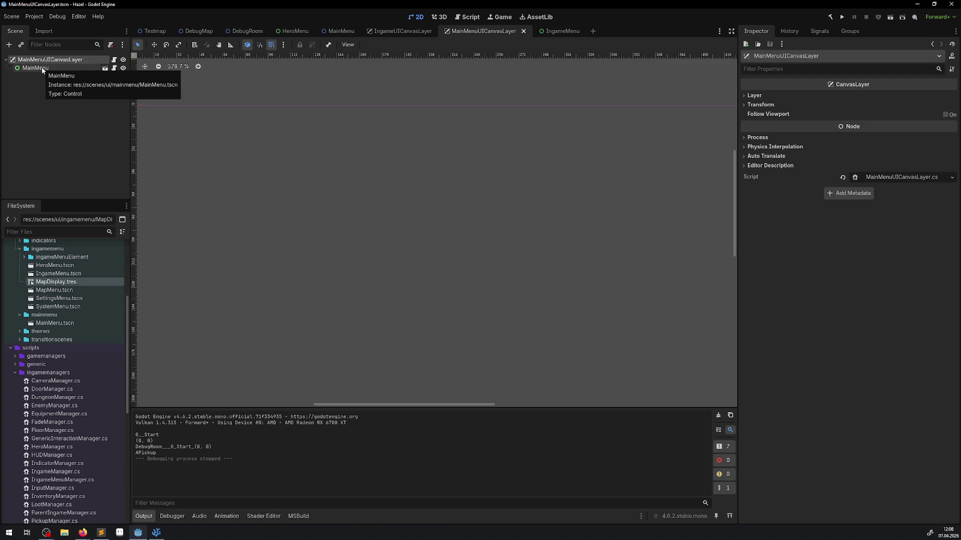
left_click(43, 69)
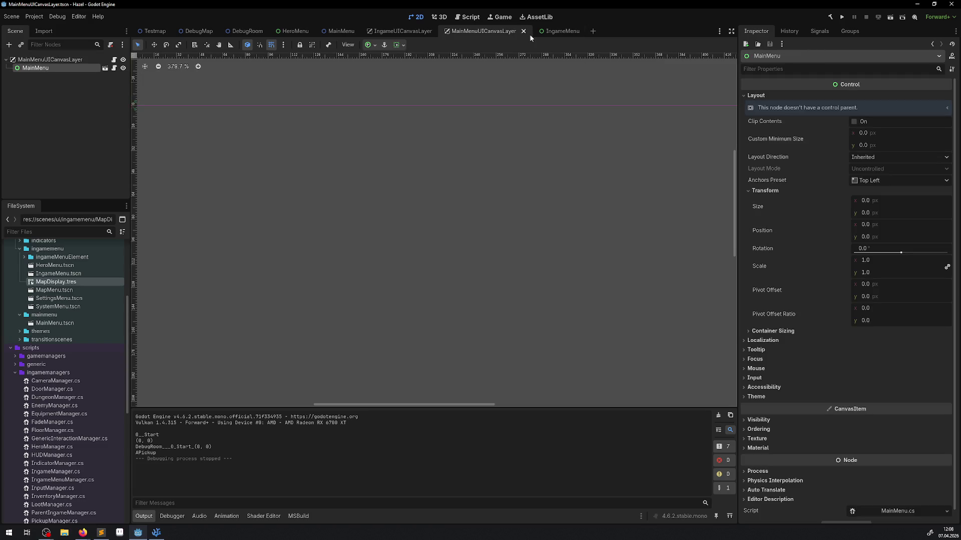
left_click(523, 32)
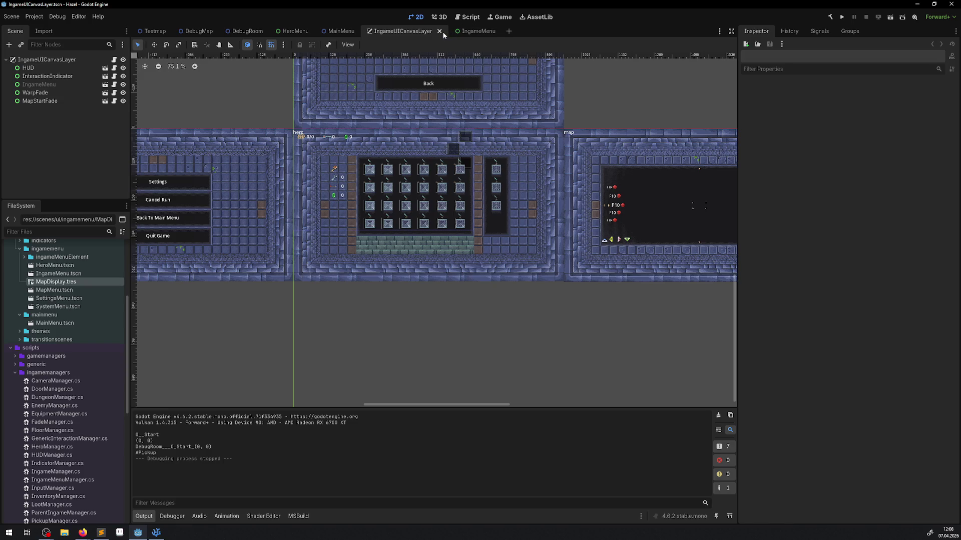
left_click(440, 31)
scroll(343, 152, "down", 8)
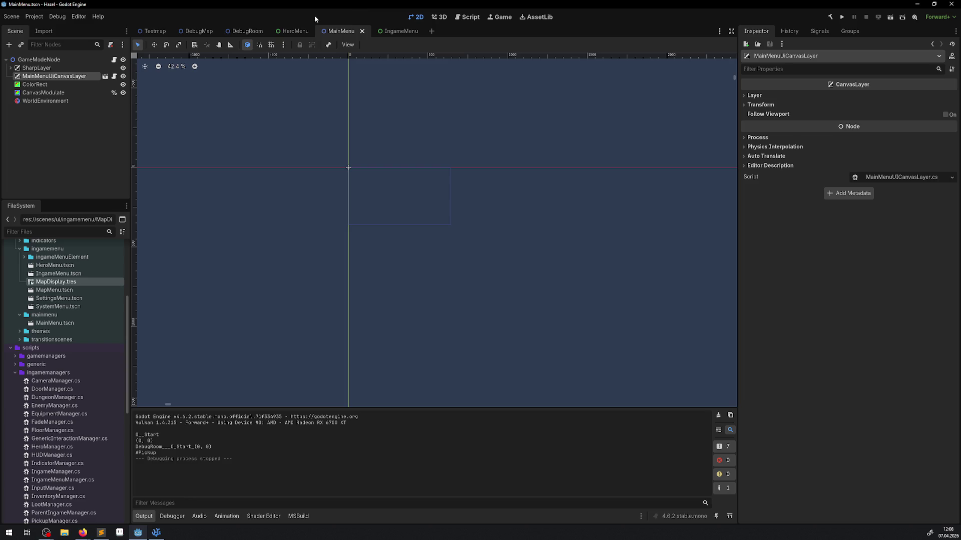
left_click(155, 34)
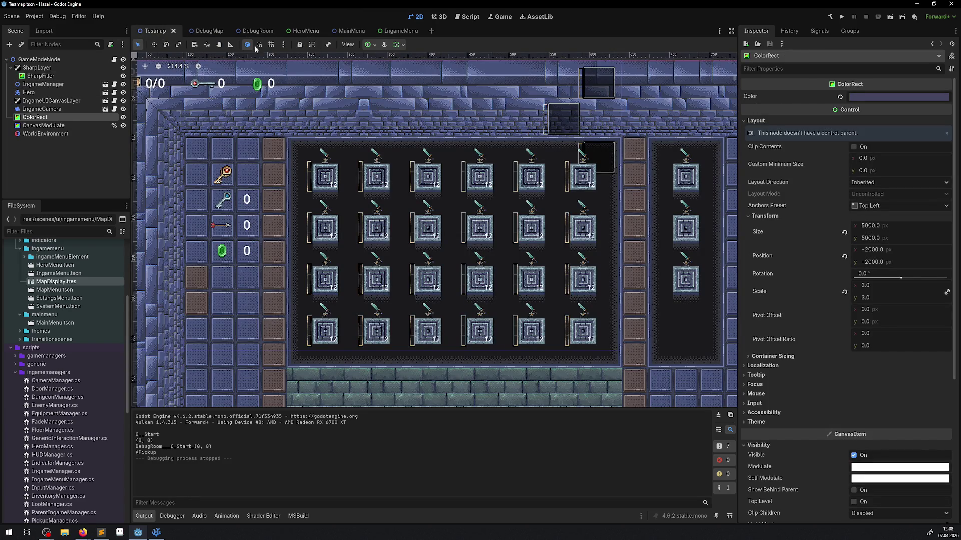
Start a new scene in scenes/generic, cancel it, and open IngameManager.tscn instead
scroll(90, 319, "up", 5)
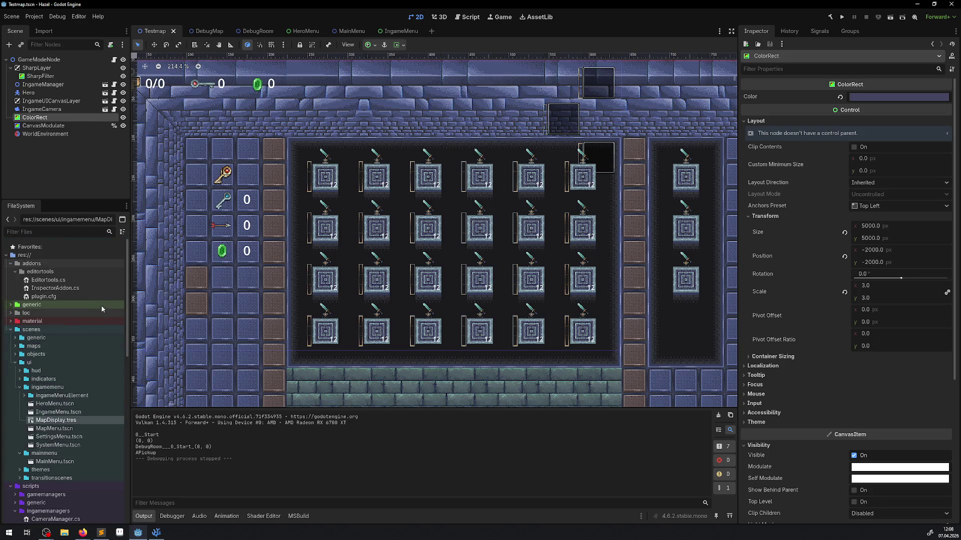
left_click(15, 338)
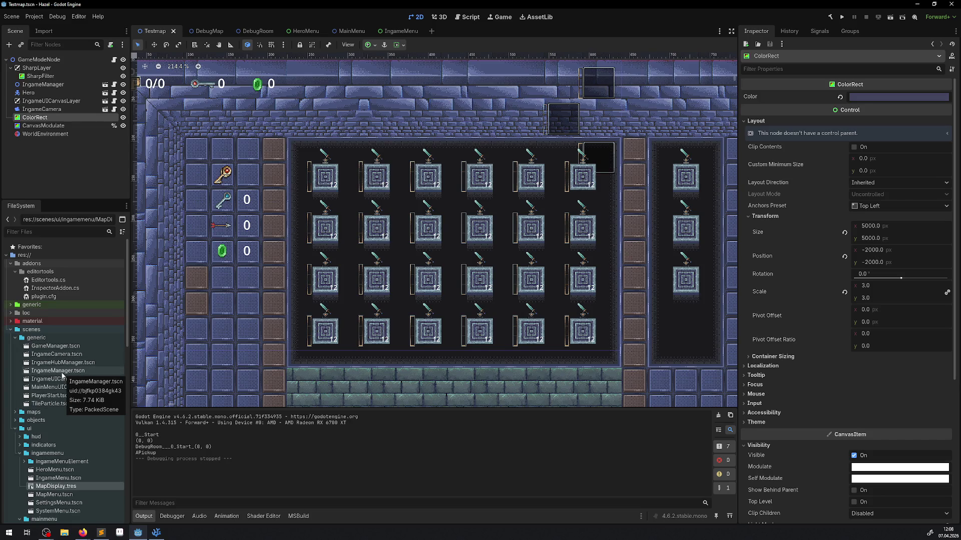
left_click(34, 340)
right_click(34, 341)
mouse_move(65, 345)
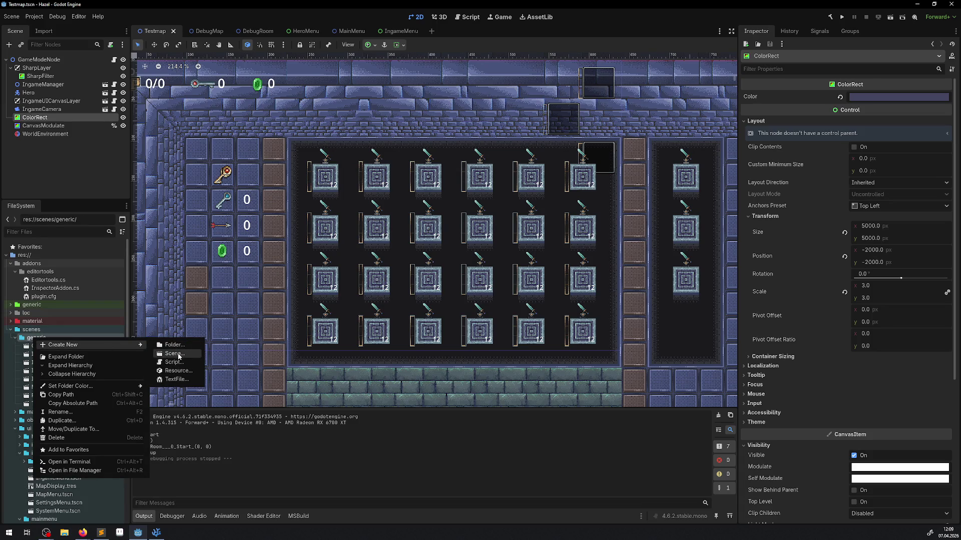
left_click(176, 354)
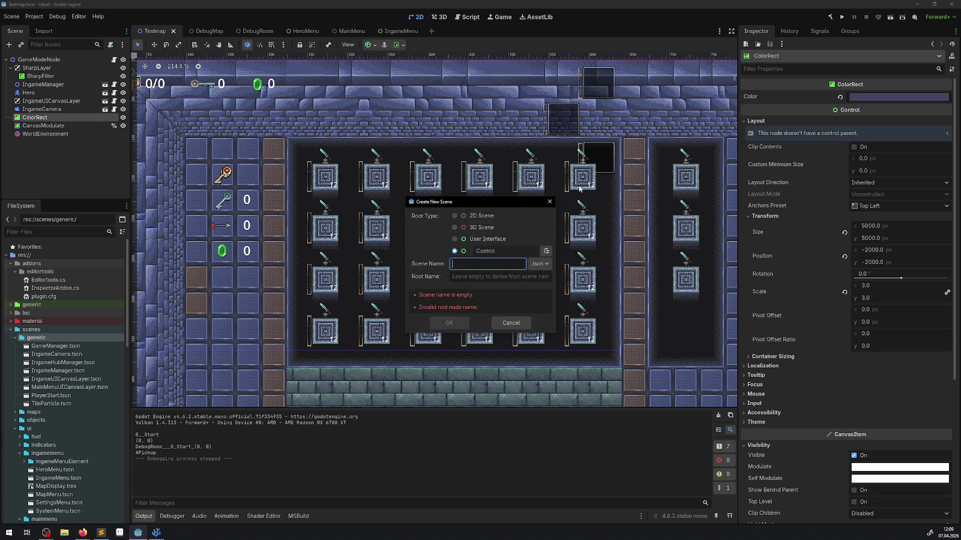
left_click(549, 202)
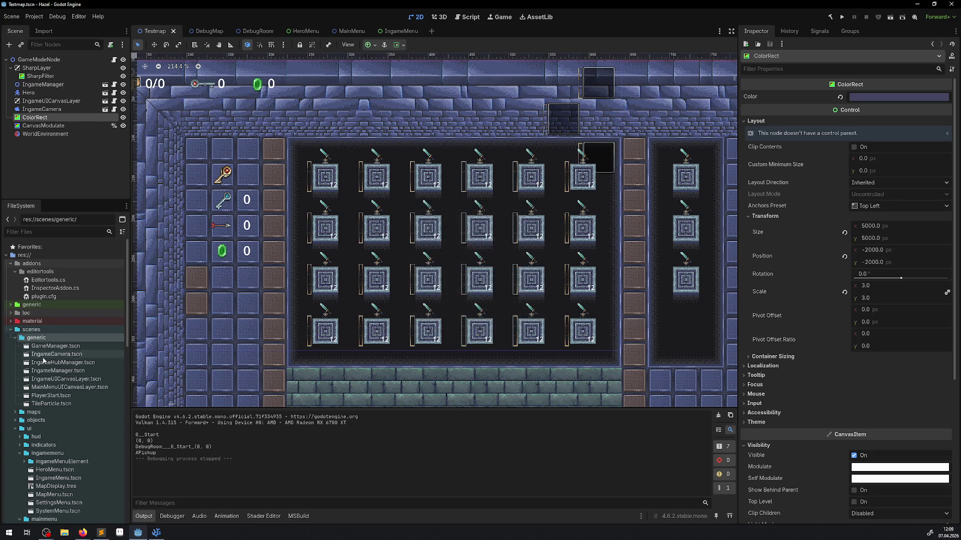
double_click(57, 371)
scroll(69, 91, "up", 2)
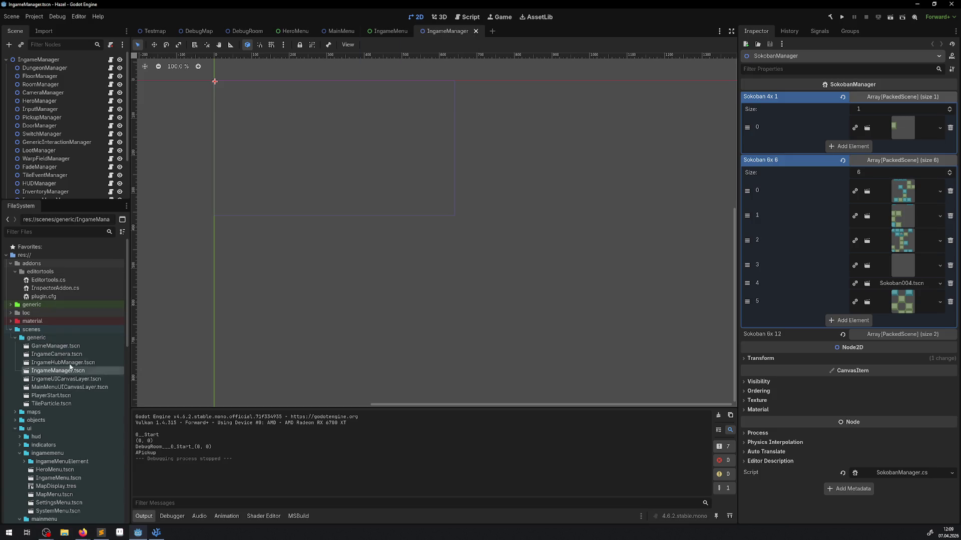
In scenes/generic, create a scene named MainMenuManager with a 2D Scene root
right_click(46, 340)
mouse_move(77, 347)
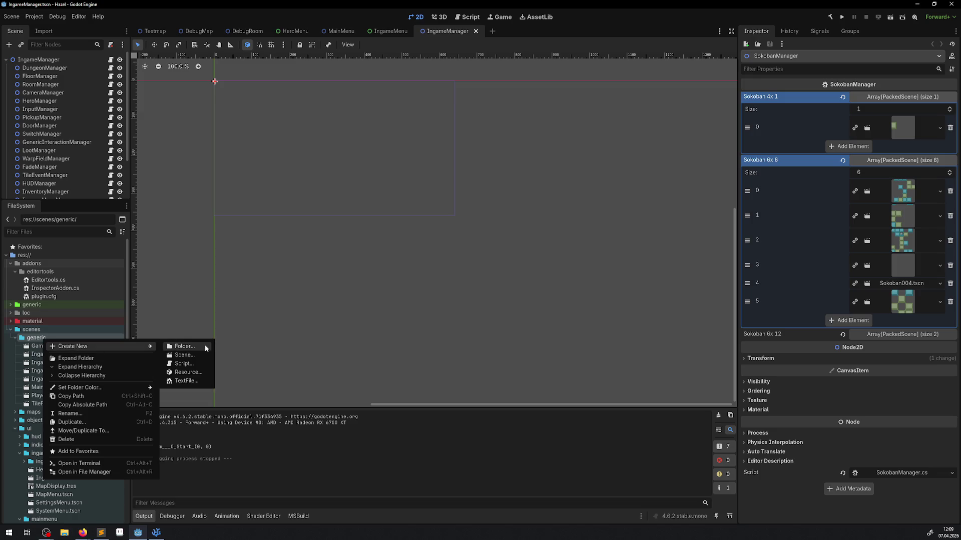
left_click(190, 357)
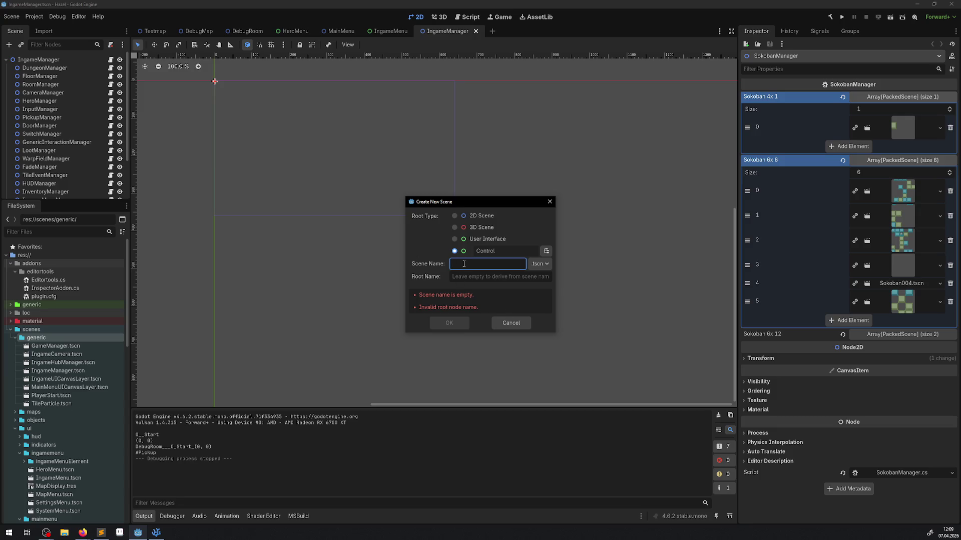
type("MainMe")
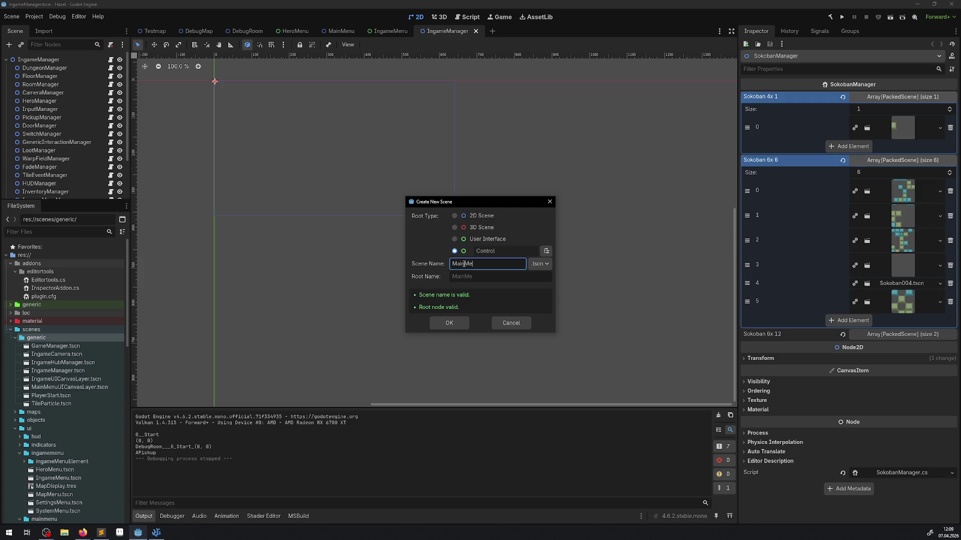
type("nuManager")
left_click(469, 215)
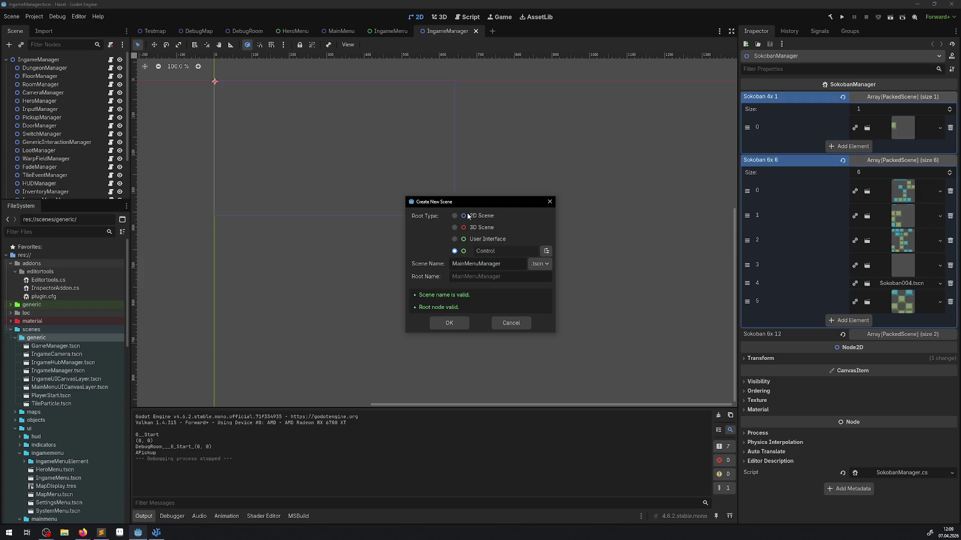
left_click(453, 322)
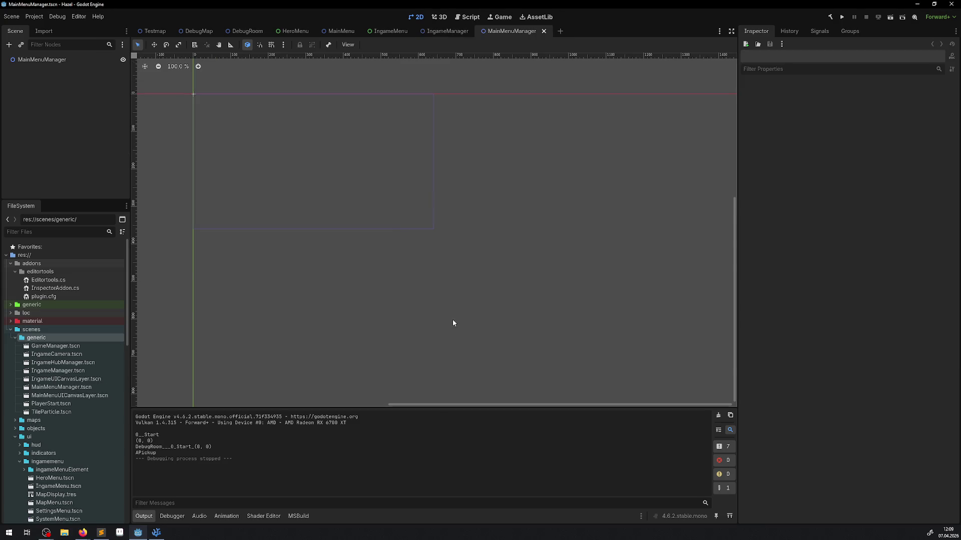
Quick-load MainMenuManager.cs as the script of the MainMenuManager root node
left_click(64, 390)
left_click(55, 60)
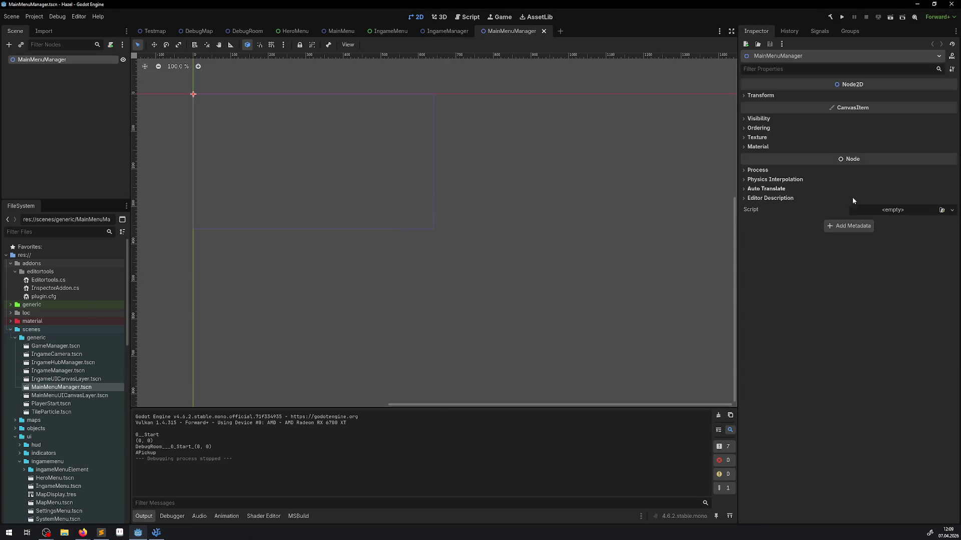
left_click(952, 210)
left_click(934, 235)
type("mainmen")
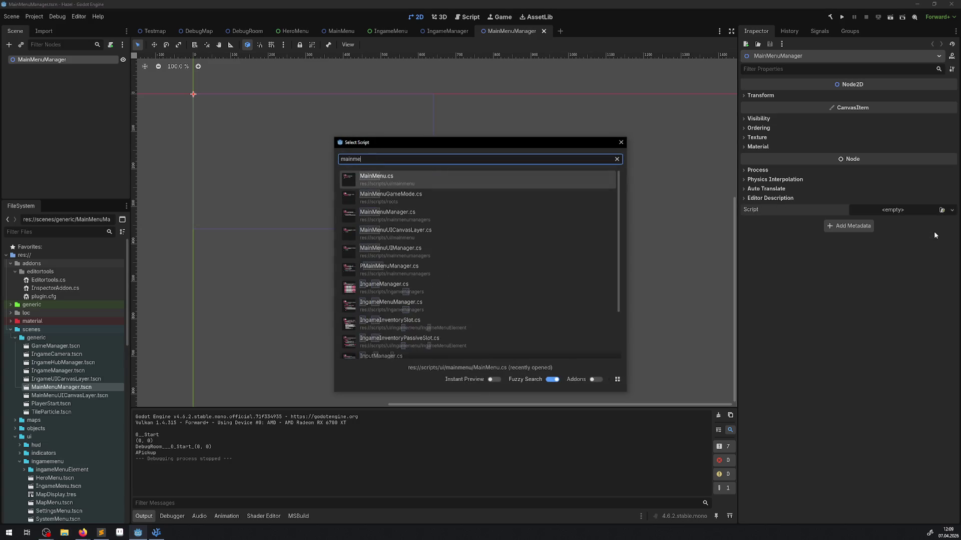
left_click(468, 212)
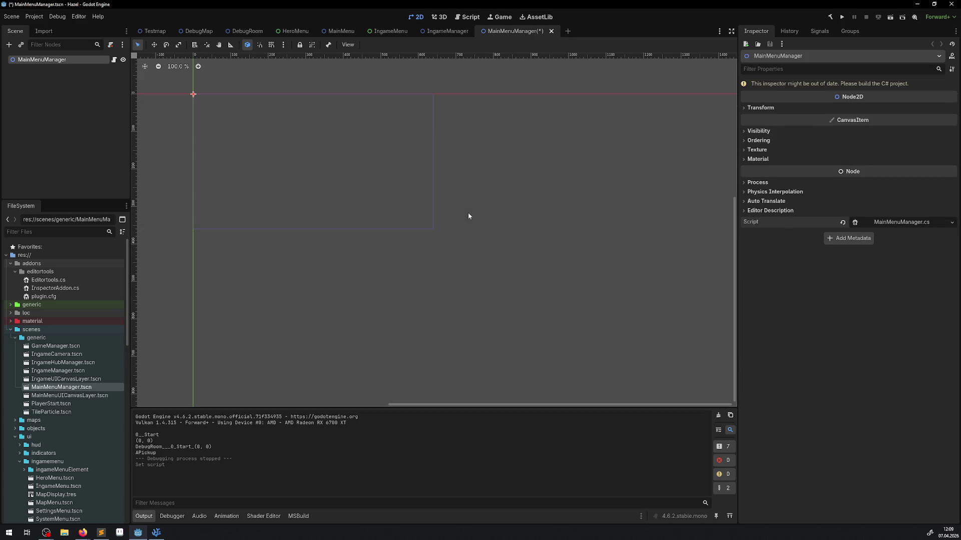
Add a Node2D child under the MainMenuManager root
left_click(9, 44)
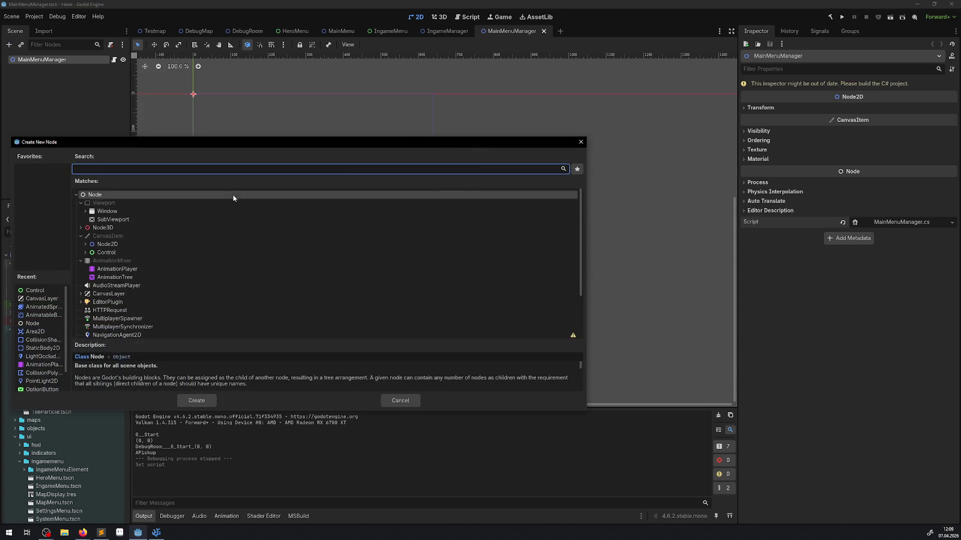
type("mainme")
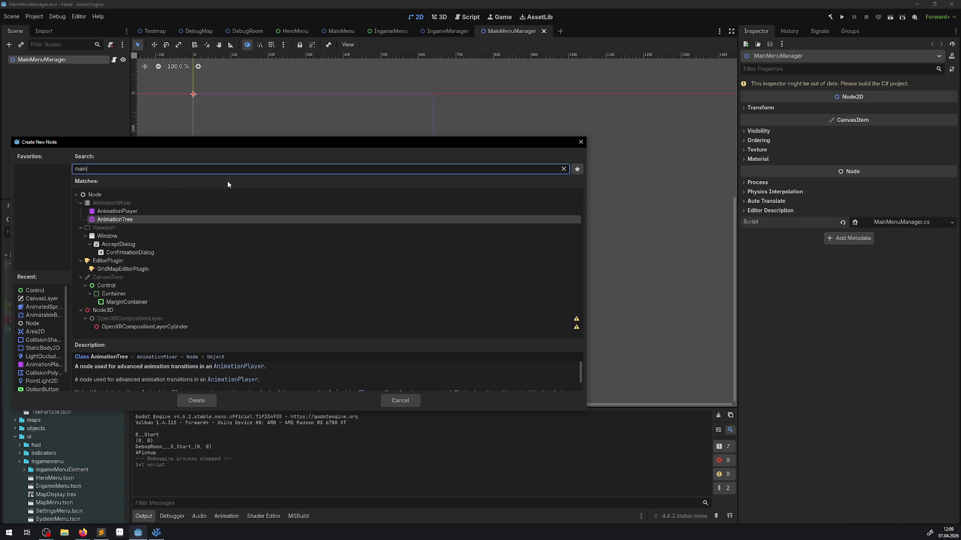
key("BackSpace")
key("ctrl+a")
type("node2")
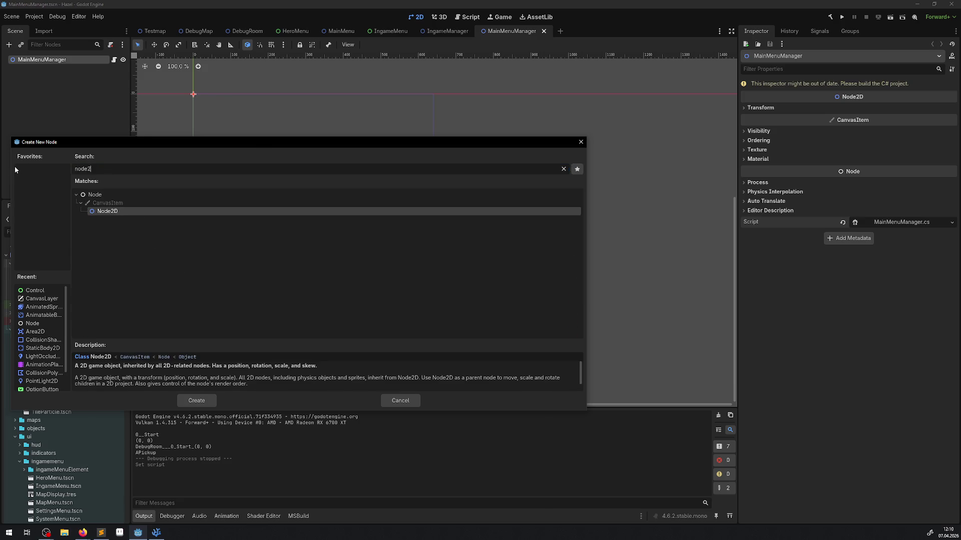
left_click(206, 401)
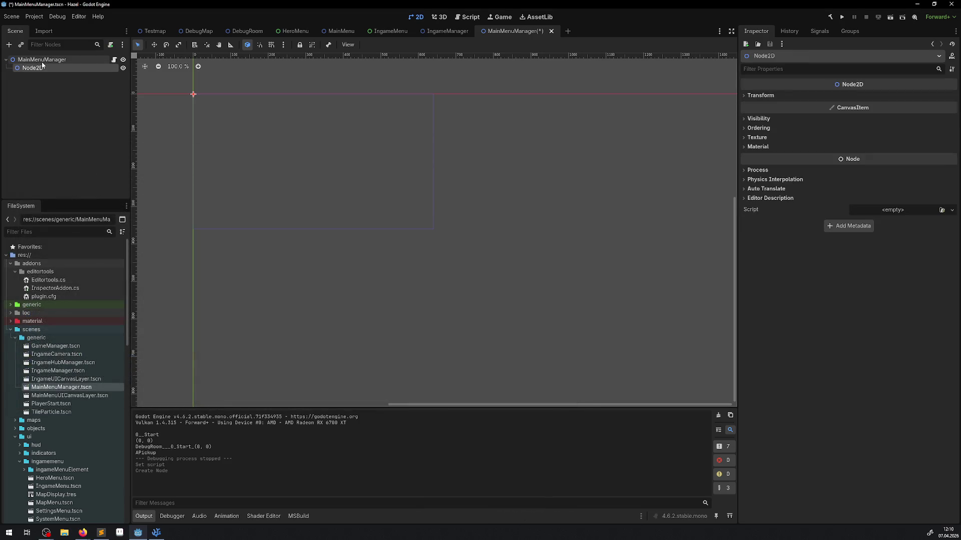
Rename the Node2D child to MainMenuUIManager, copying the class name from MainMenuUIManager.cs
left_click(164, 535)
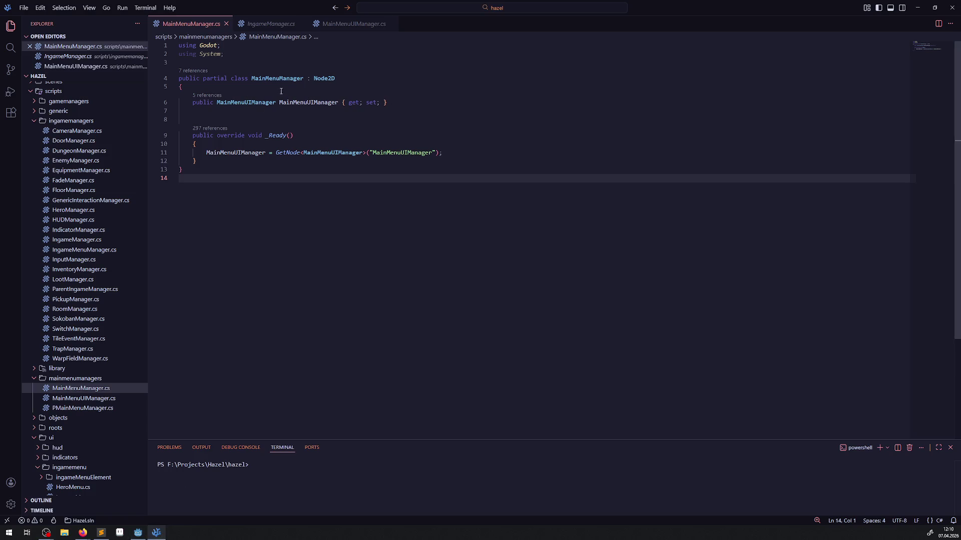
left_click(339, 26)
double_click(269, 78)
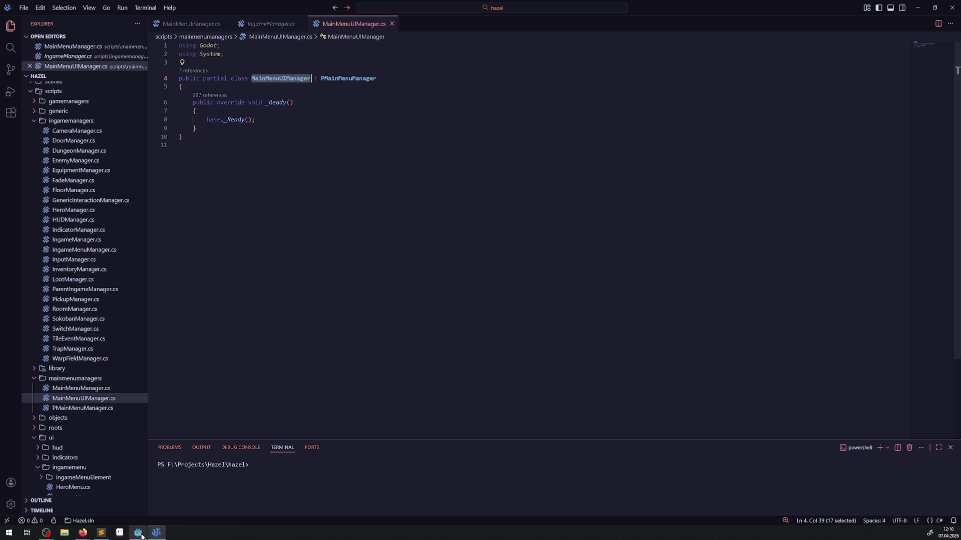
left_click(138, 533)
double_click(55, 67)
key("ctrl+v")
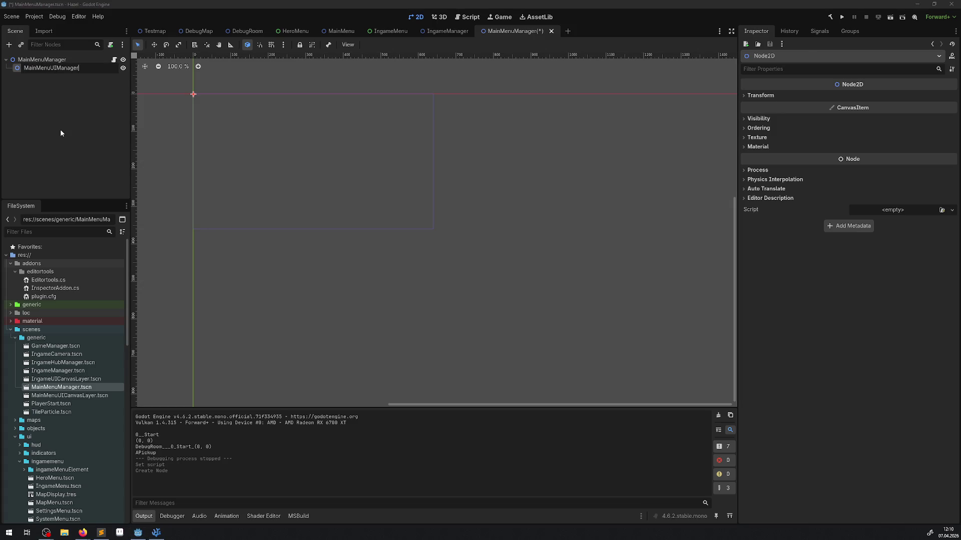
Confirm the MainMenuUIManager name, quick-load MainMenuUIManager.cs onto it, and save the MainMenuManager scene
key("Return")
key("ctrl+s")
left_click(952, 210)
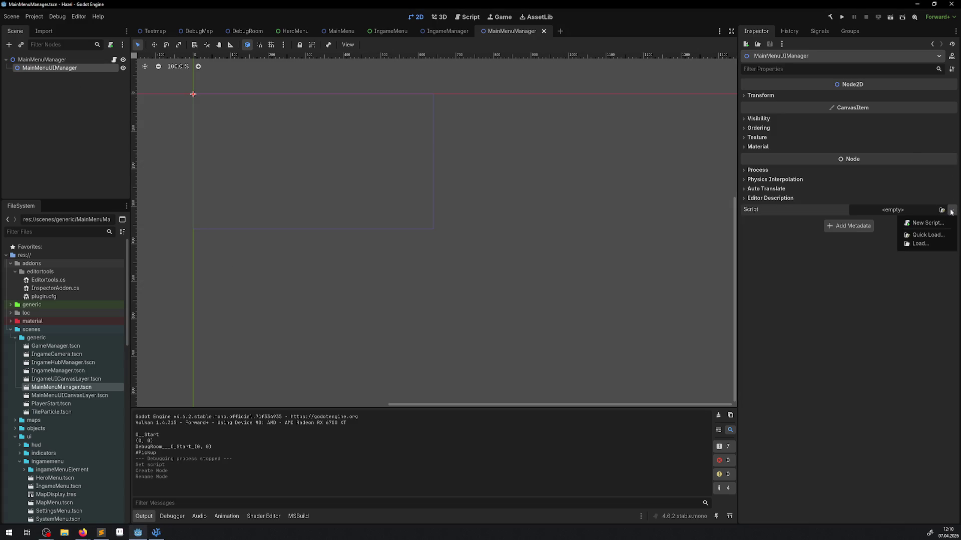
left_click(929, 240)
type("MainMenuUIManager")
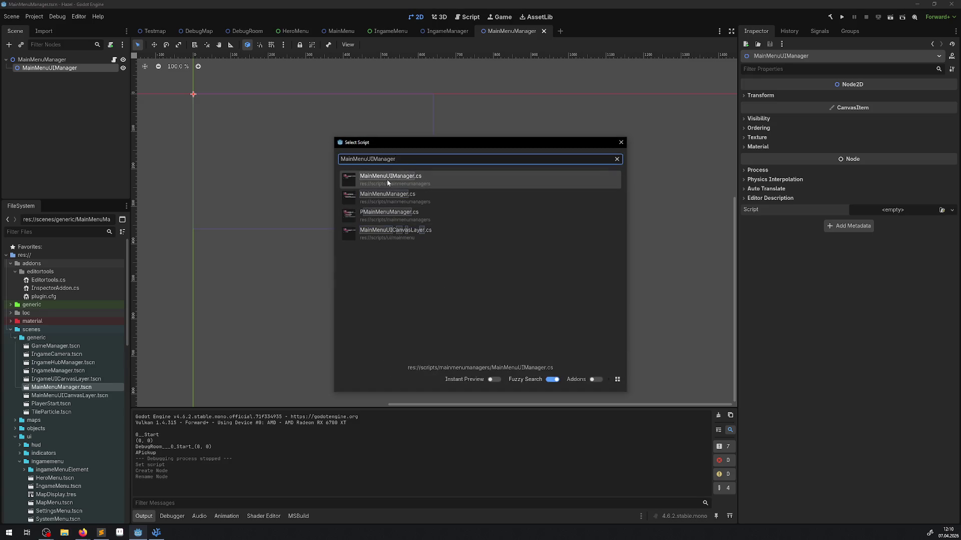
double_click(386, 179)
key("ctrl+s")
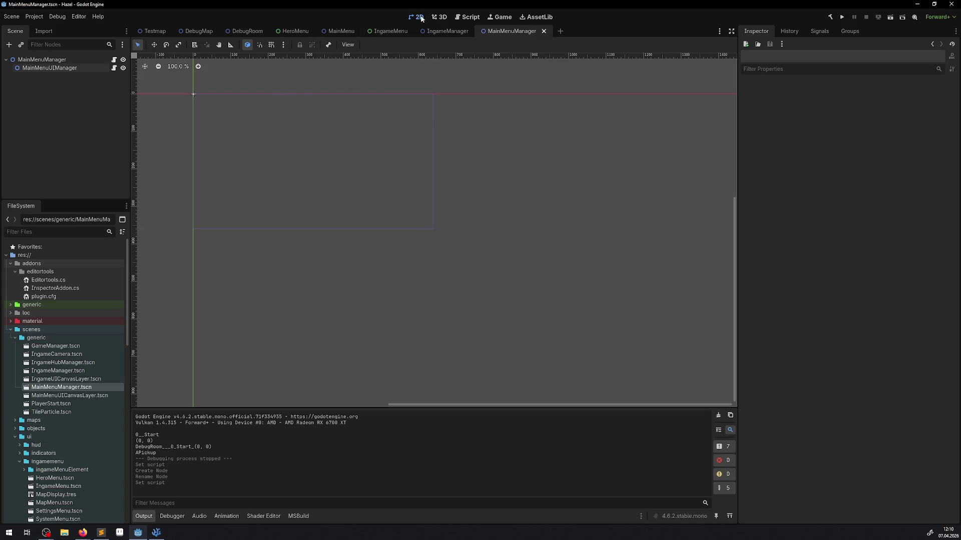
left_click(398, 32)
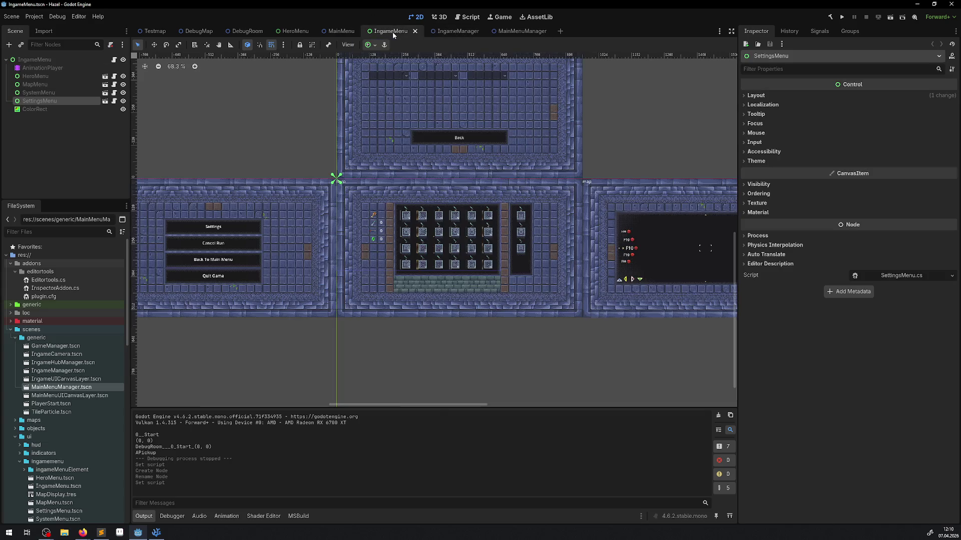
In the MainMenu scene, open the child-scene picker under GameModeNode and search for 'mainmen'
left_click(342, 32)
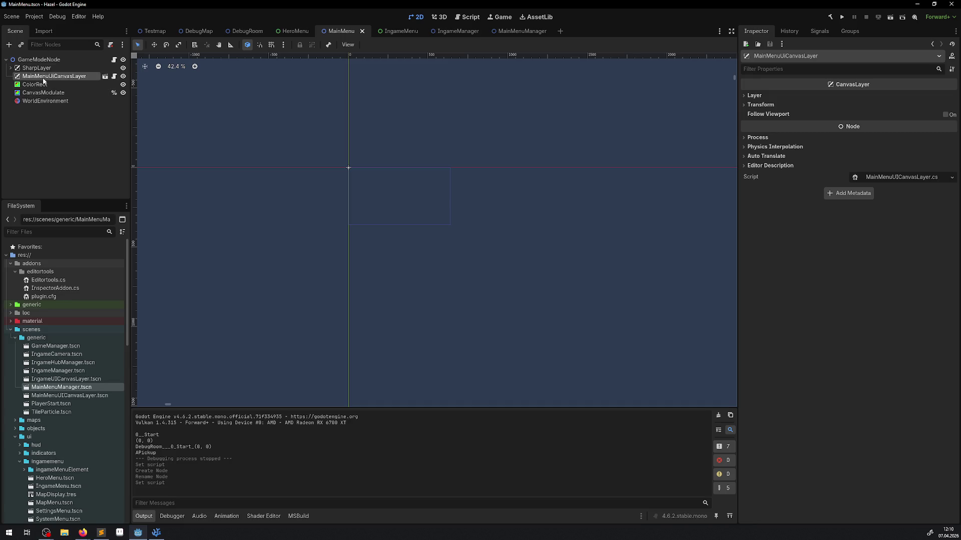
left_click(36, 60)
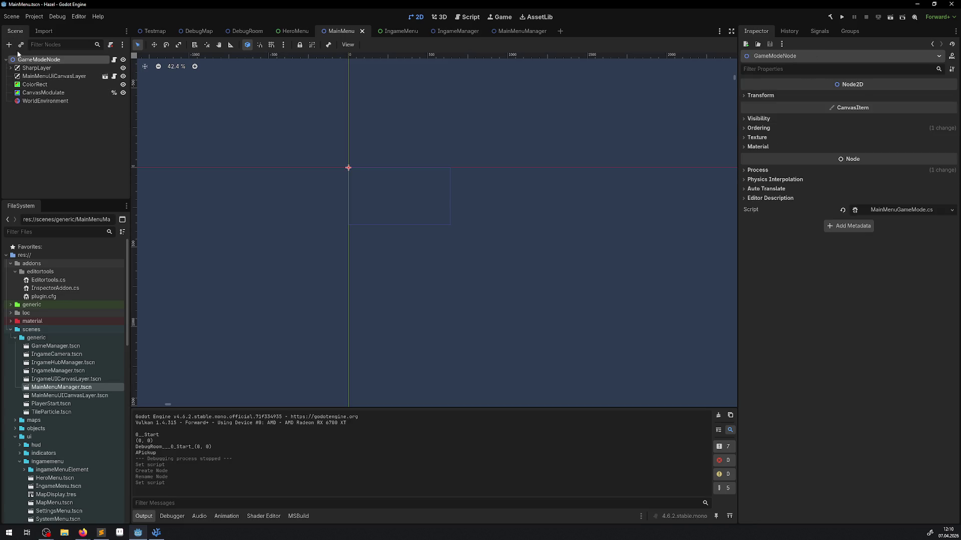
left_click(8, 44)
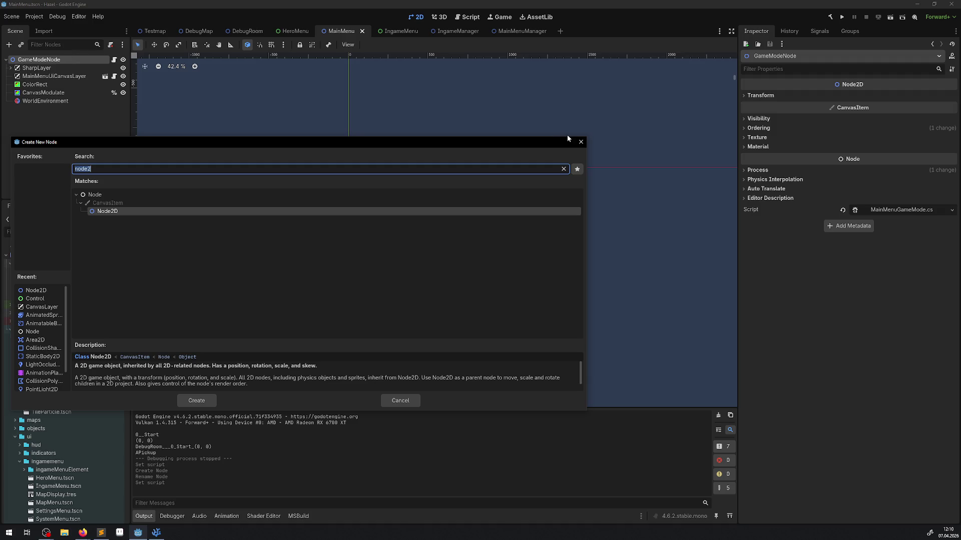
left_click(581, 142)
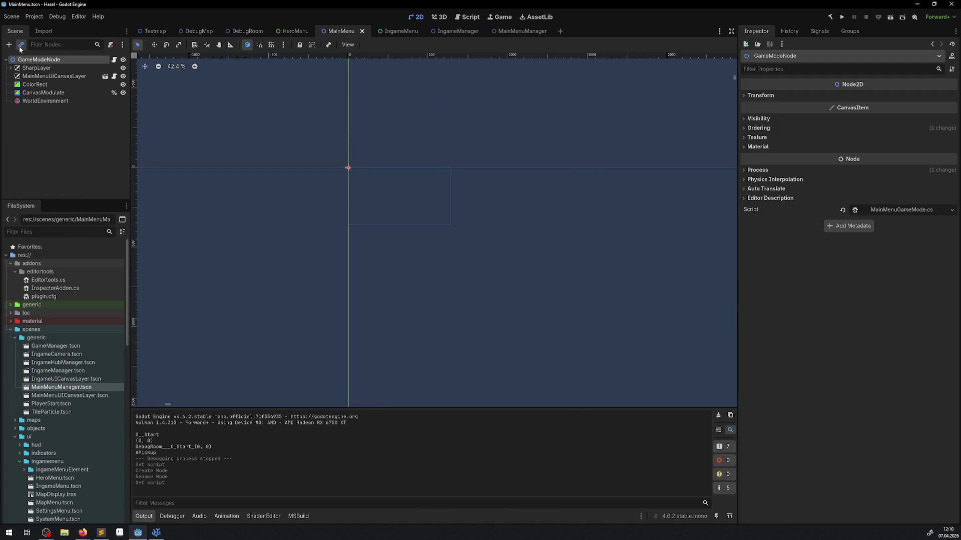
left_click(21, 45)
type("mainmen")
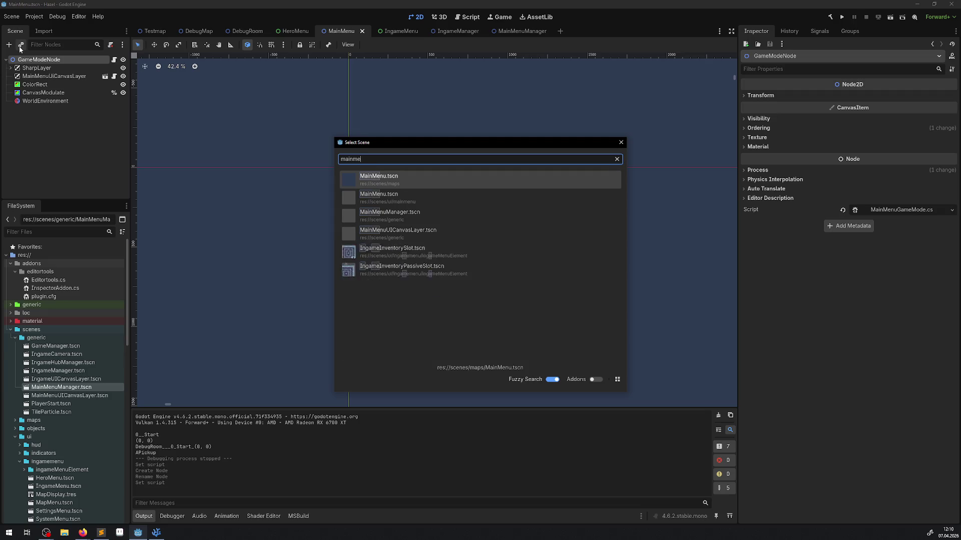
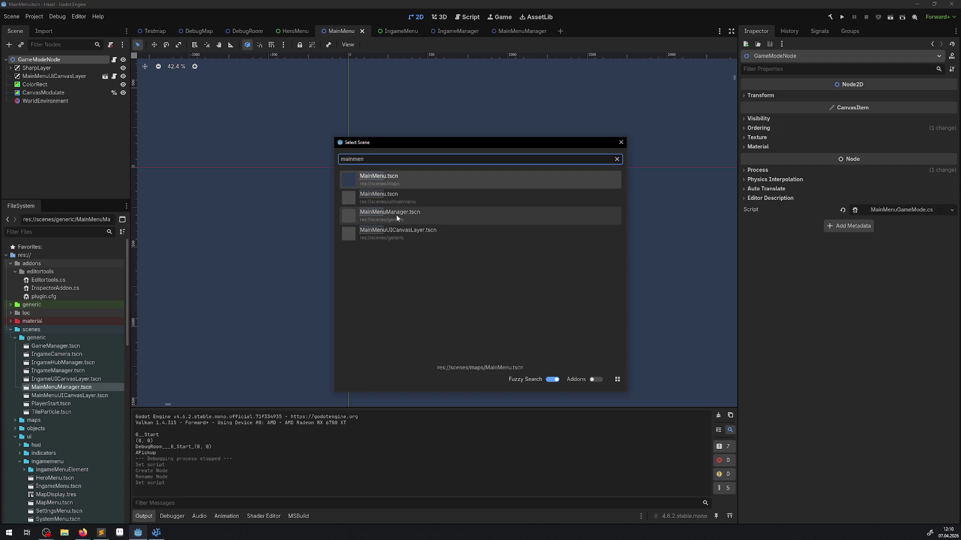
Instance MainMenuManager.tscn below MainMenuUICanvasLayer, save the scene, and filter files by 'mainmenu'
double_click(414, 212)
left_click(46, 110)
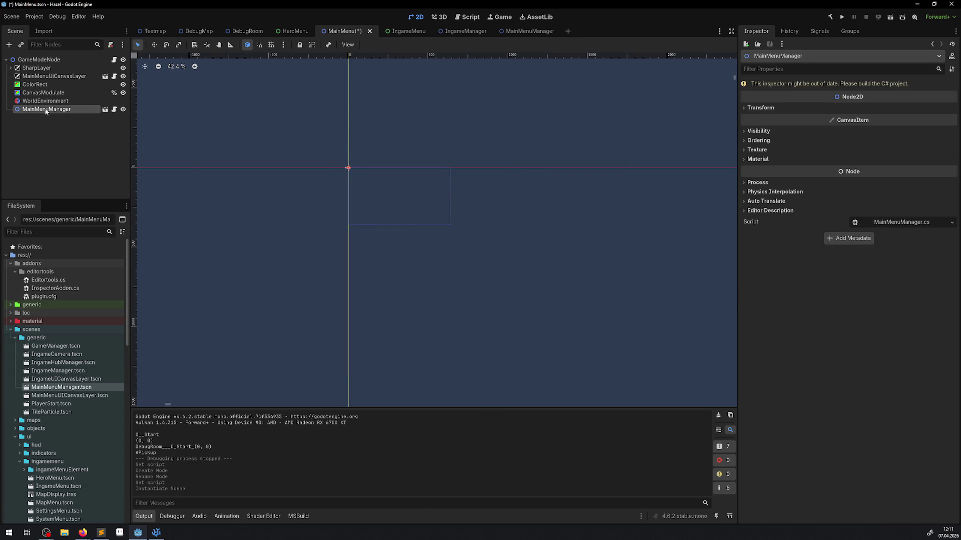
key("ctrl+Up")
key("ctrl+Up")
key("ctrl+Up")
key("ctrl+s")
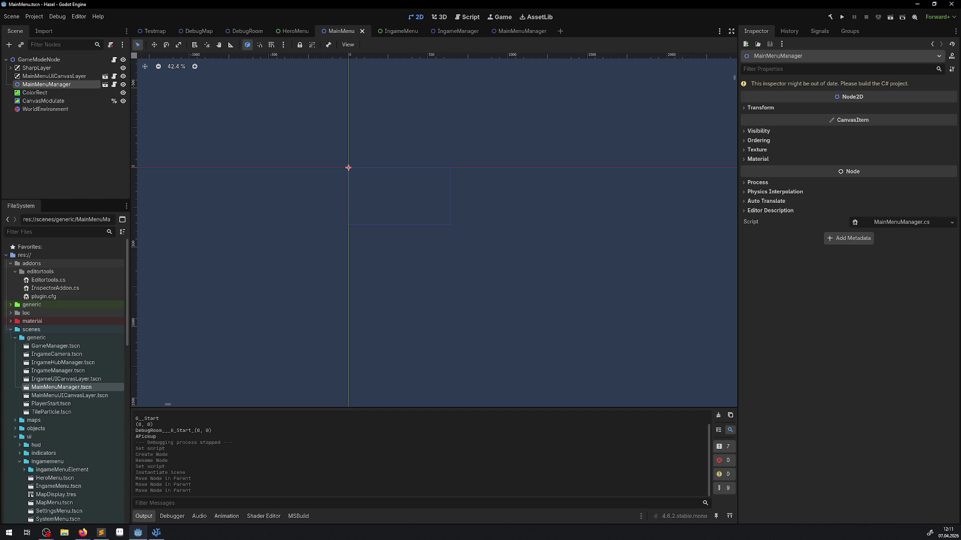
left_click(39, 232)
type("mainmenu")
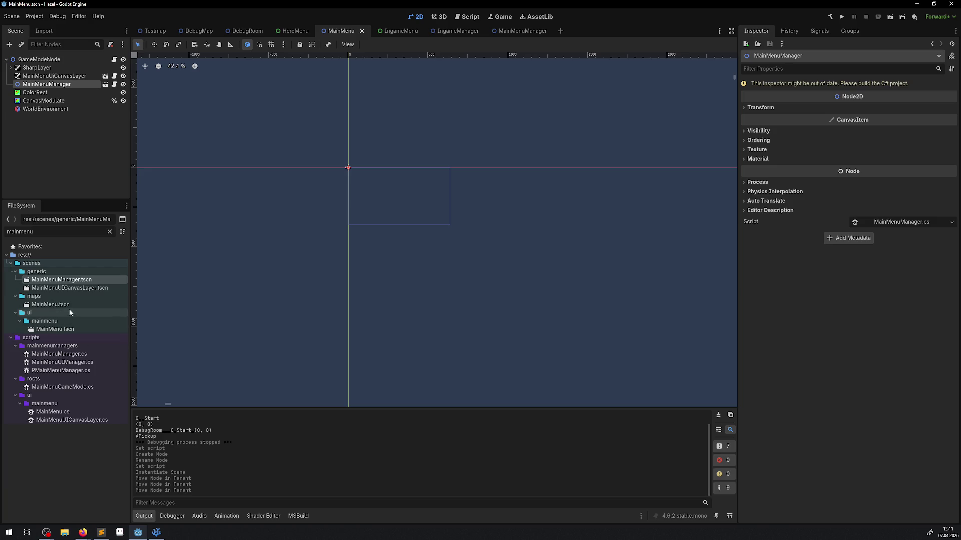
Rename the maps MainMenu.tscn file to MapMainMenu.tscn
double_click(65, 330)
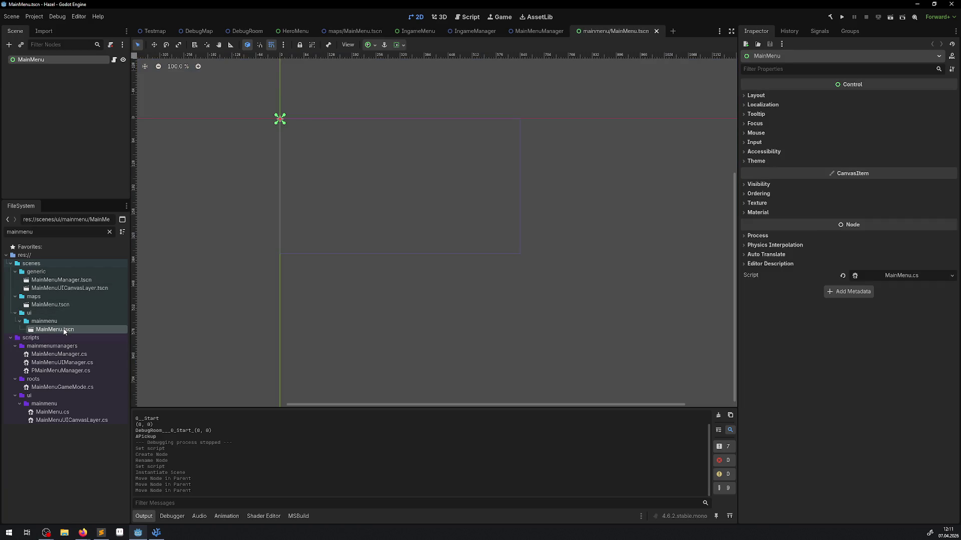
left_click(50, 306)
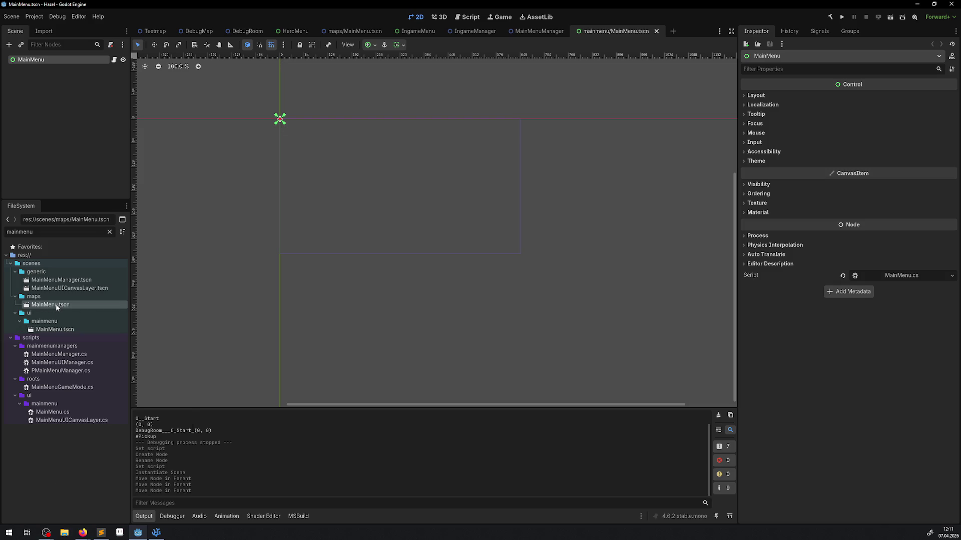
right_click(58, 305)
left_click(86, 409)
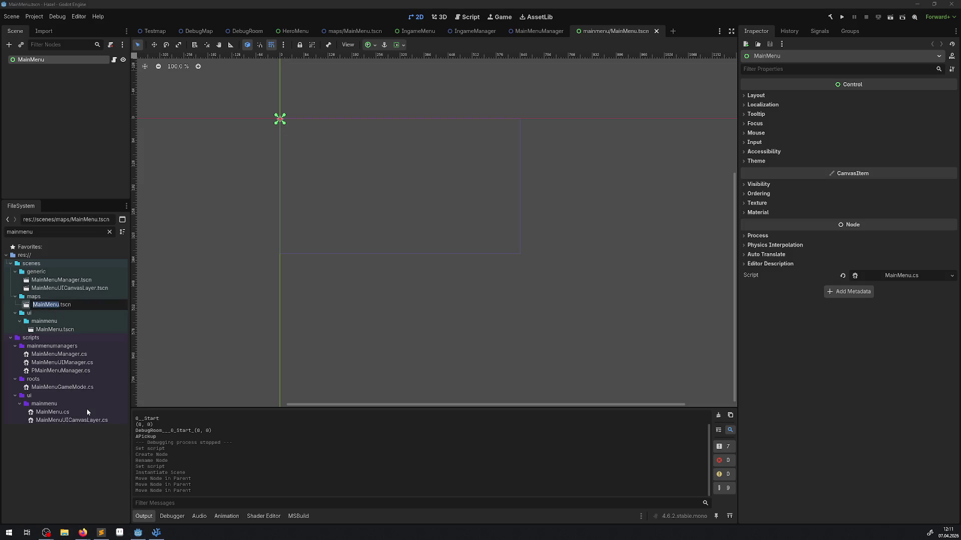
key("Home")
type("Map")
key("Return")
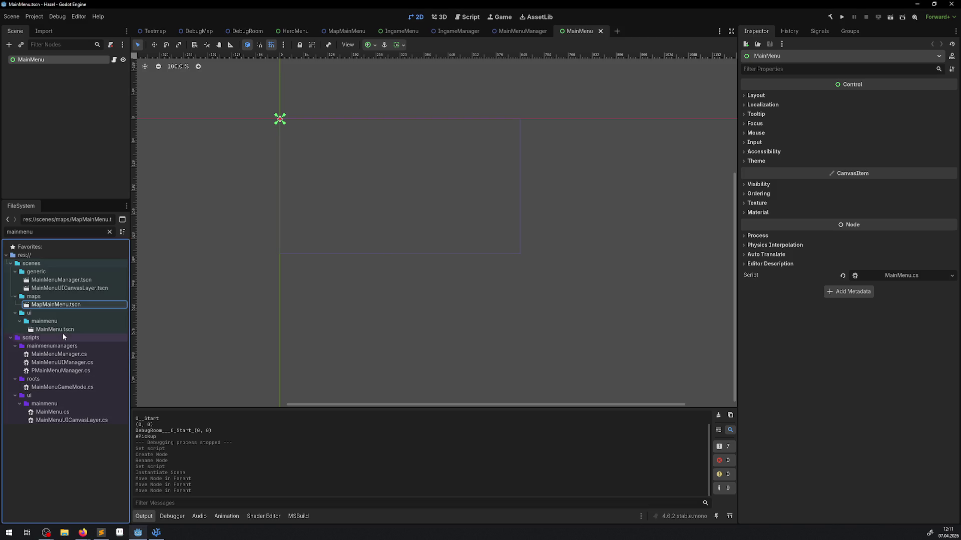
Clear the 'mainmenu' file filter and switch to the MapMainMenu scene
double_click(20, 232)
key("BackSpace")
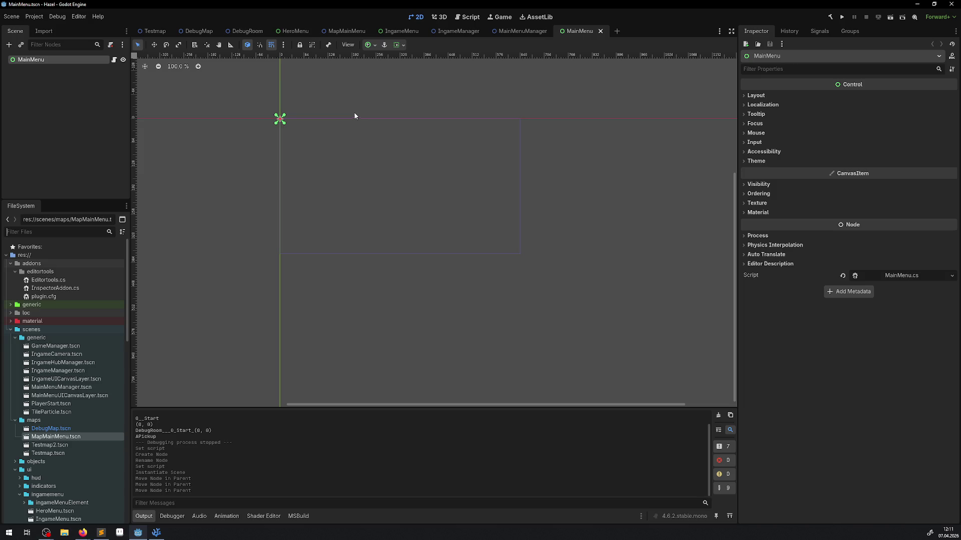
mouse_move(195, 37)
left_click(358, 34)
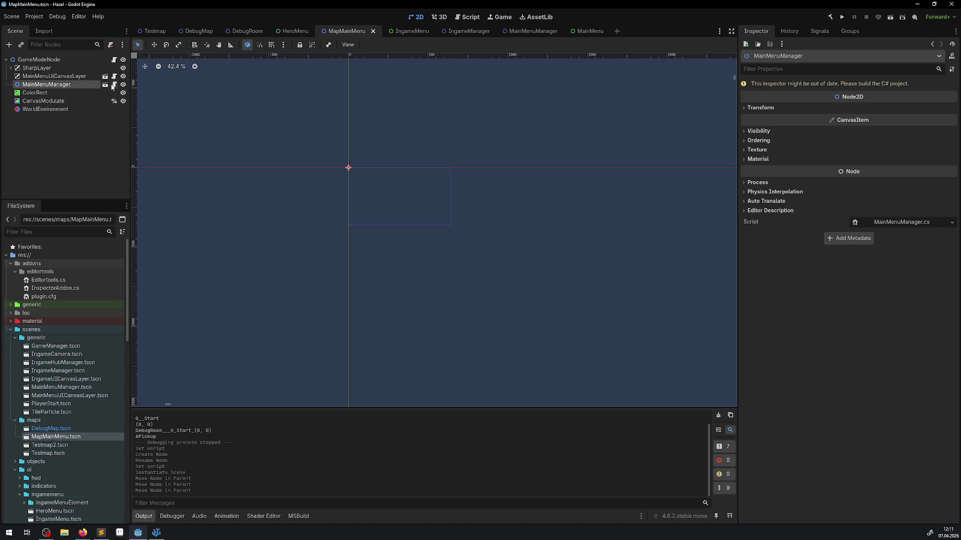
double_click(60, 77)
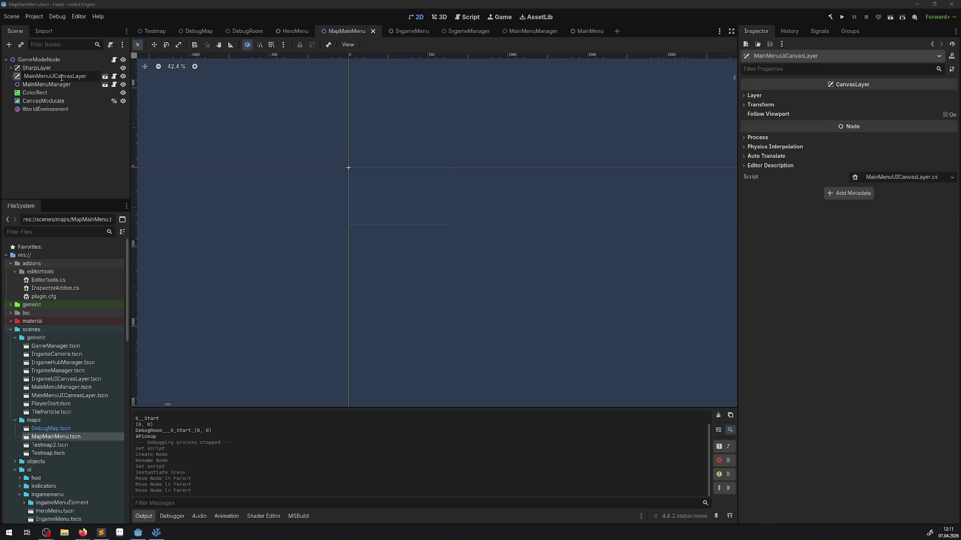
Confirm the node name MainMenuUICanvasLayer and save the MapMainMenu scene
key("Return")
key("ctrl+s")
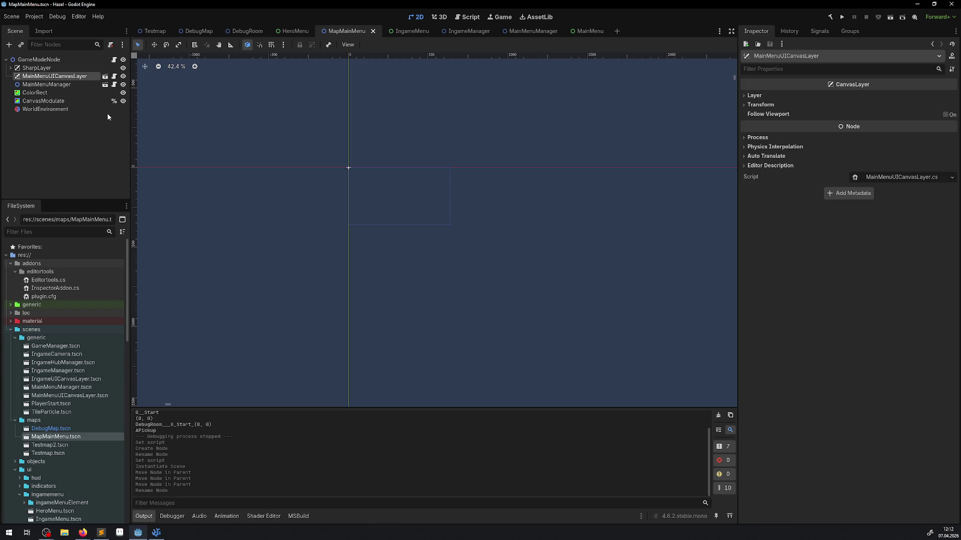
left_click_drag(382, 197, 441, 226)
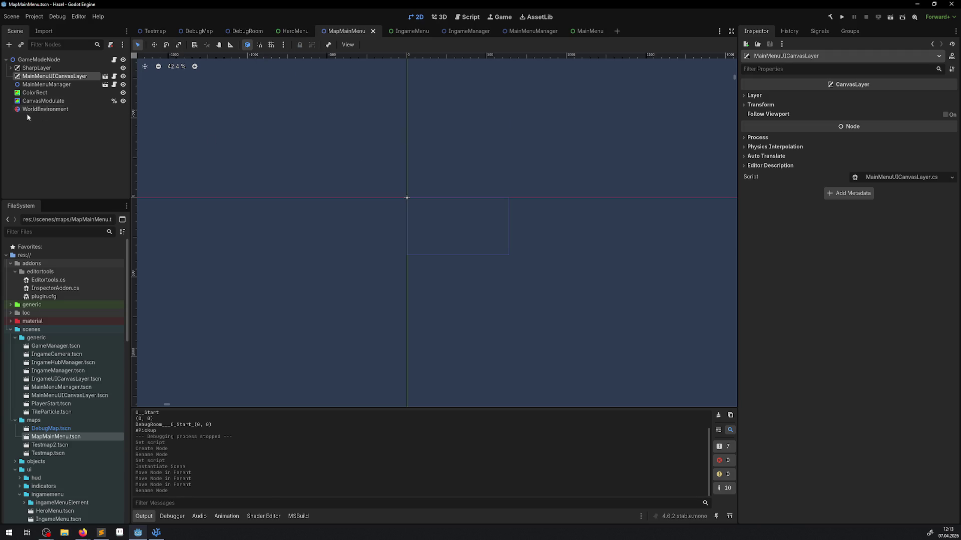
Test-run the MapMainMenu scene, close the game window, and return to Visual Studio Code
left_click(889, 18)
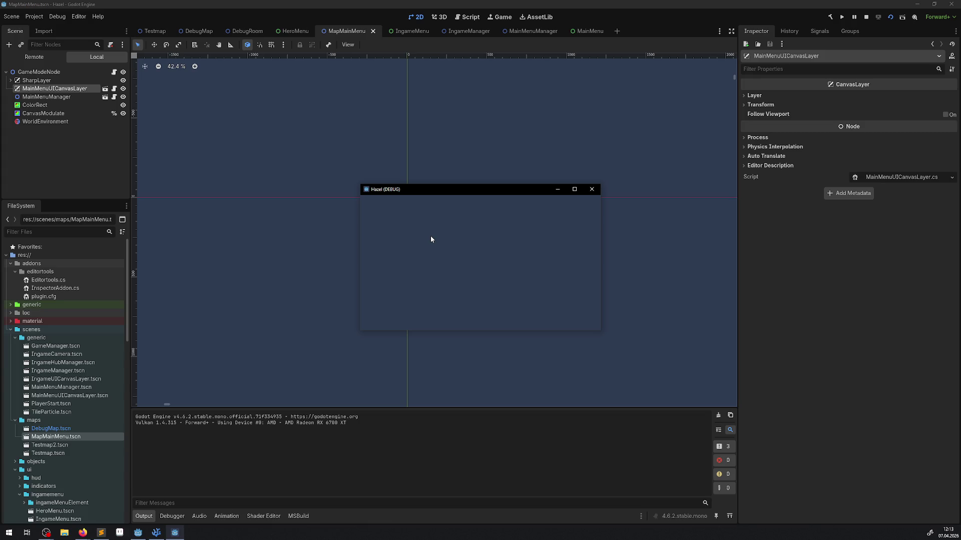
left_click(591, 189)
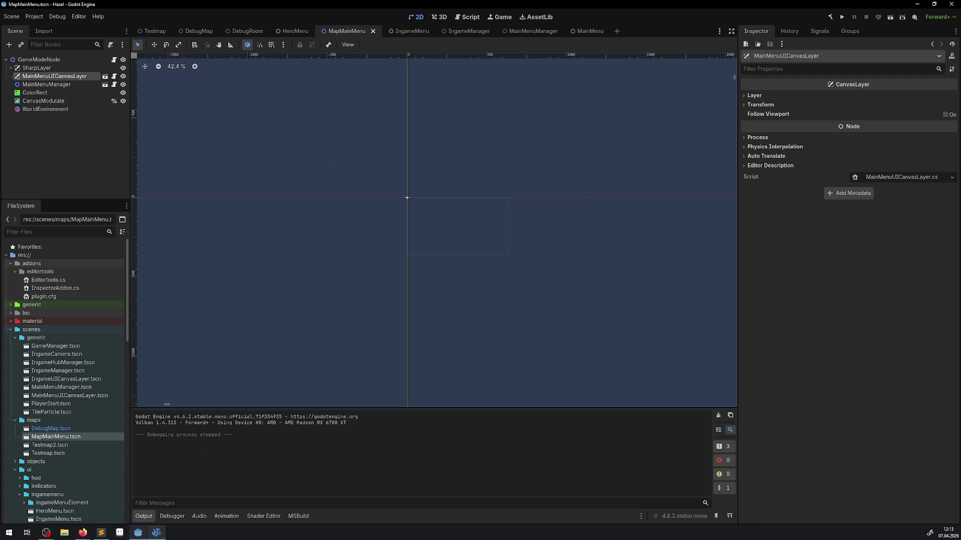
left_click(156, 532)
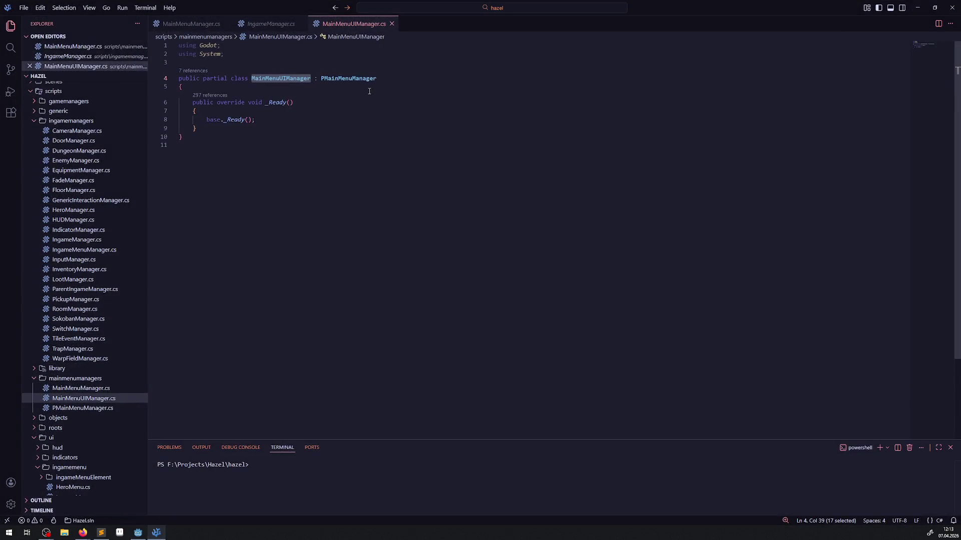
Look over MainMenuUIManager.cs, then open IngameMenuManager.cs
left_click(356, 111)
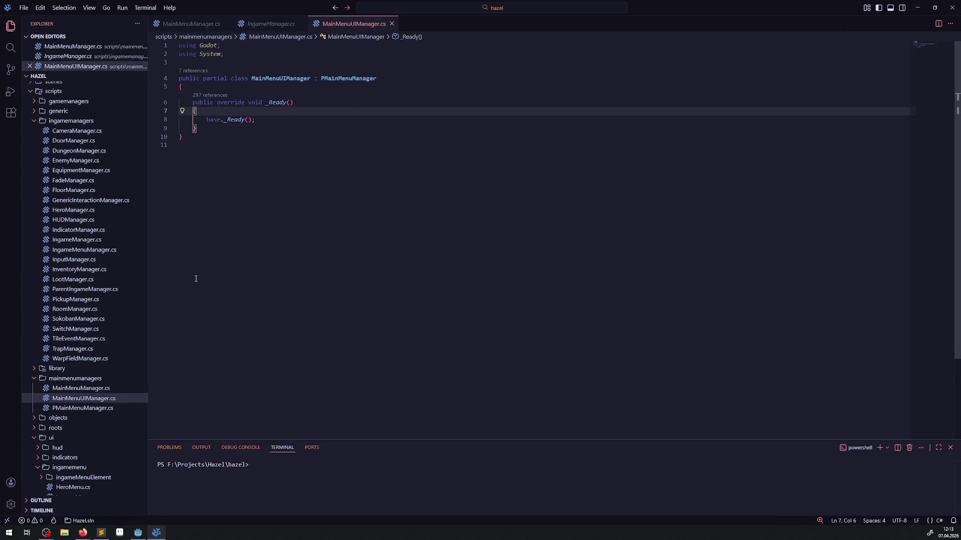
scroll(112, 371, "down", 3)
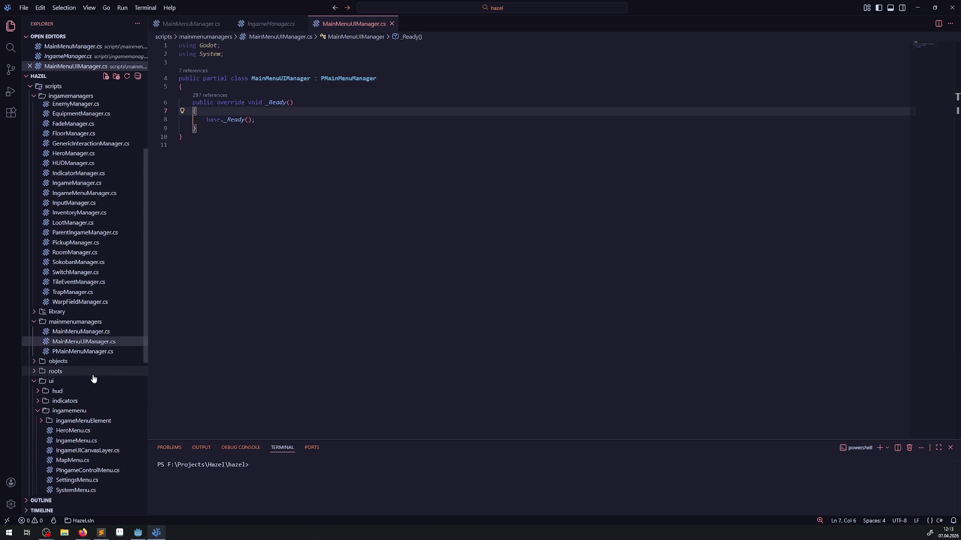
scroll(93, 379, "down", 5)
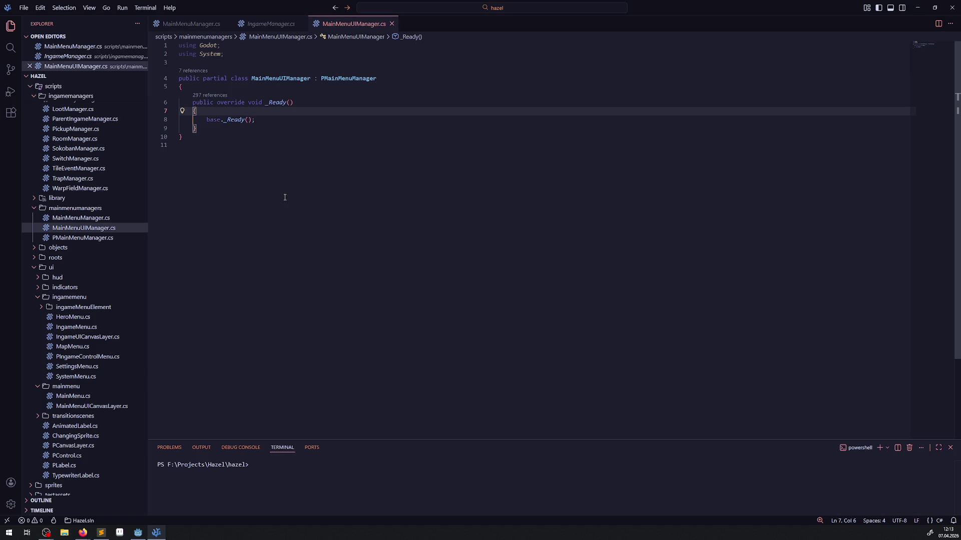
scroll(80, 205, "up", 10)
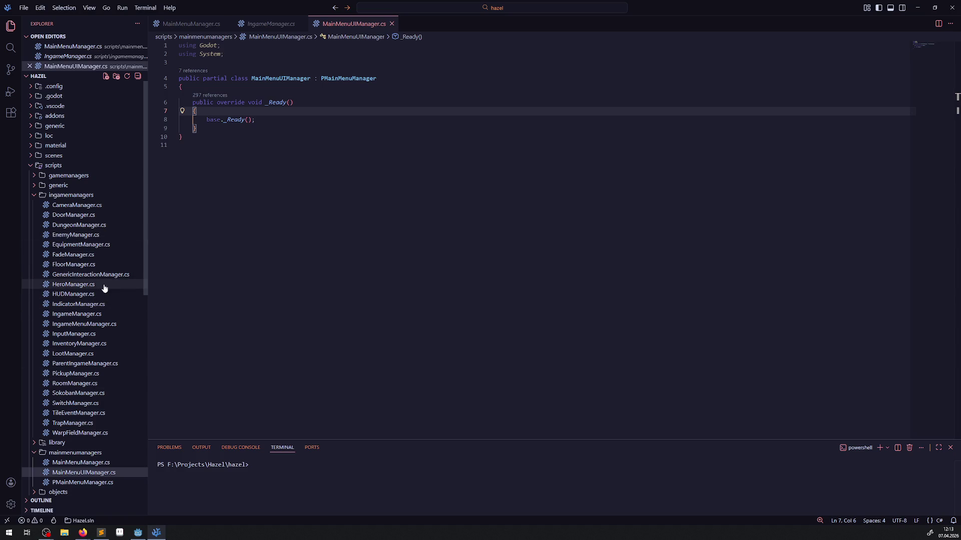
left_click(88, 325)
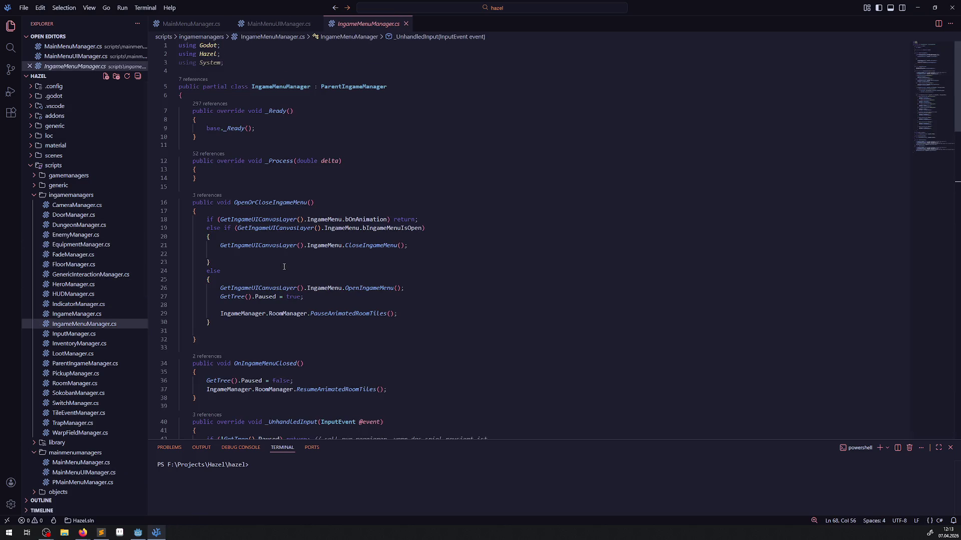
Go to the GetIngameUICanvasLayer definition in ParentIngameManager.cs and select the whole method
left_click(244, 219)
right_click(295, 220)
left_click(310, 226)
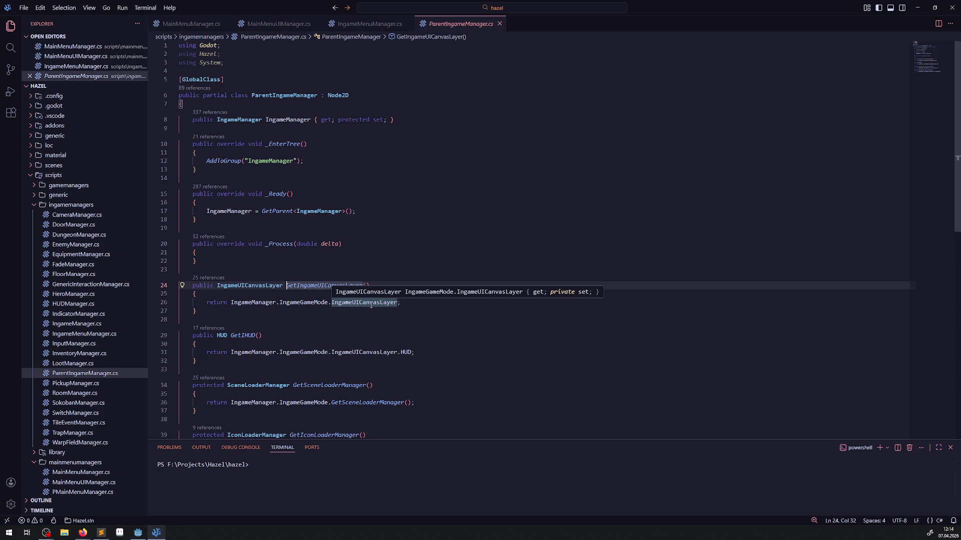
left_click_drag(225, 312, 177, 286)
key("ctrl+c")
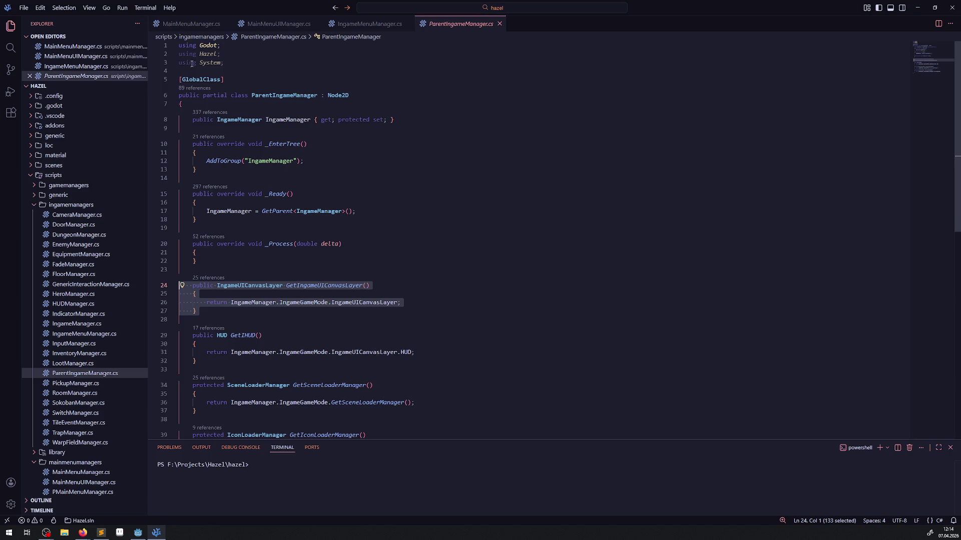
right_click(111, 360)
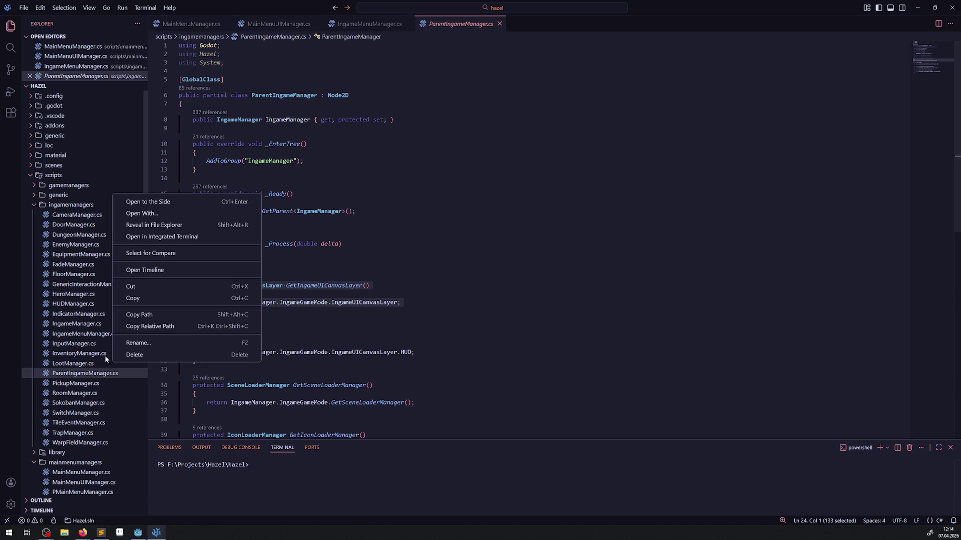
Paste the GetIngameUICanvasLayer method into PMainMenuManager.cs below _Ready
key("Escape")
left_click(83, 492)
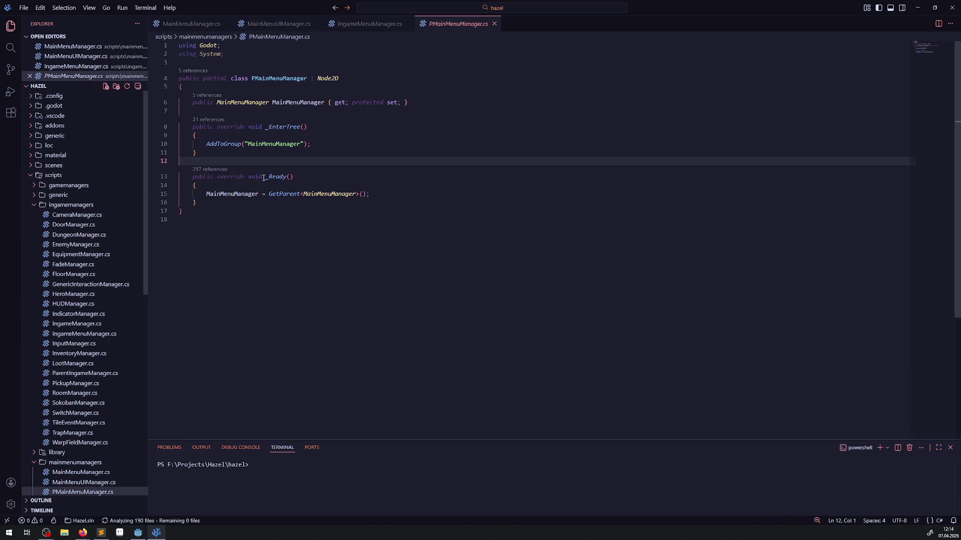
left_click(227, 205)
key("Return")
key("Return")
key("ctrl+v")
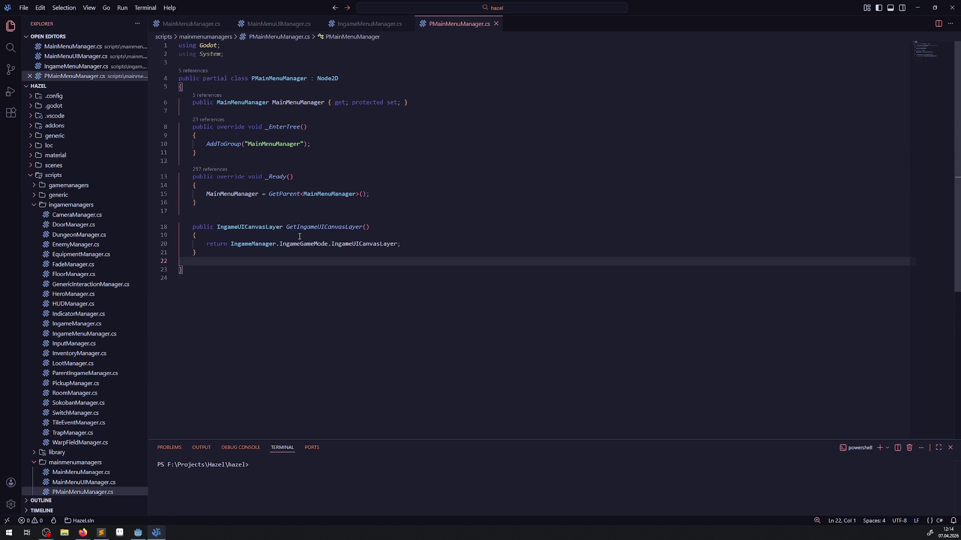
Make MainMenuUICanvasLayer the getter's return type and returned property name
scroll(96, 351, "down", 4)
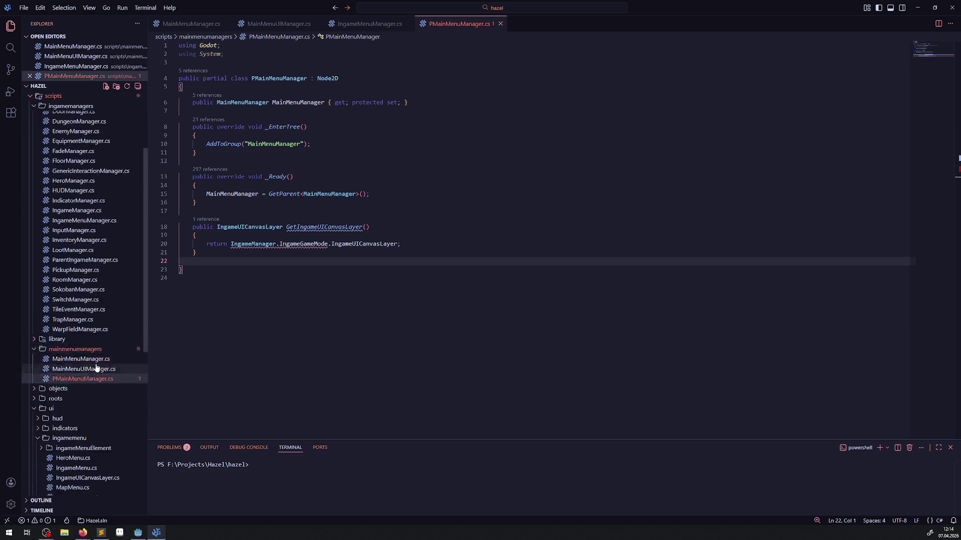
scroll(96, 369, "down", 3)
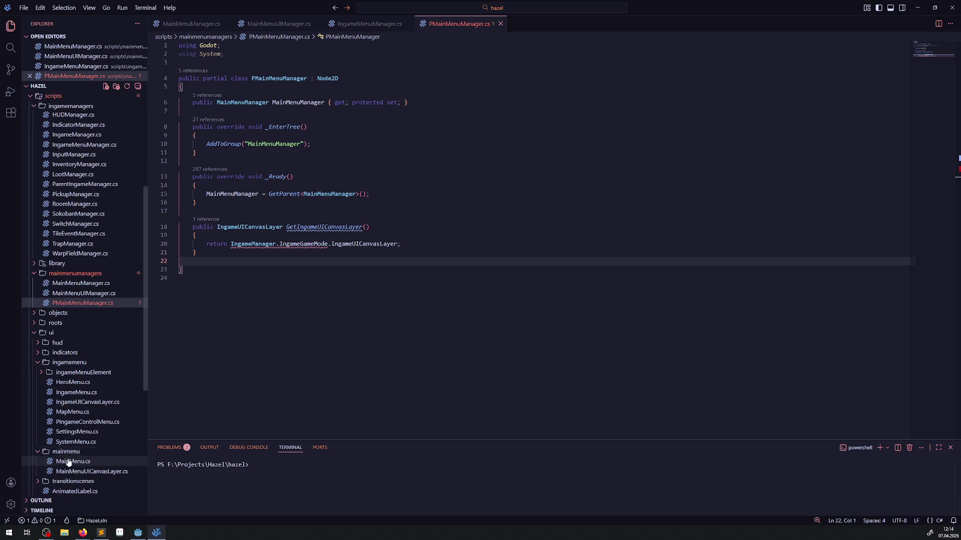
left_click(85, 471)
double_click(298, 78)
key("ctrl+c")
left_click(458, 24)
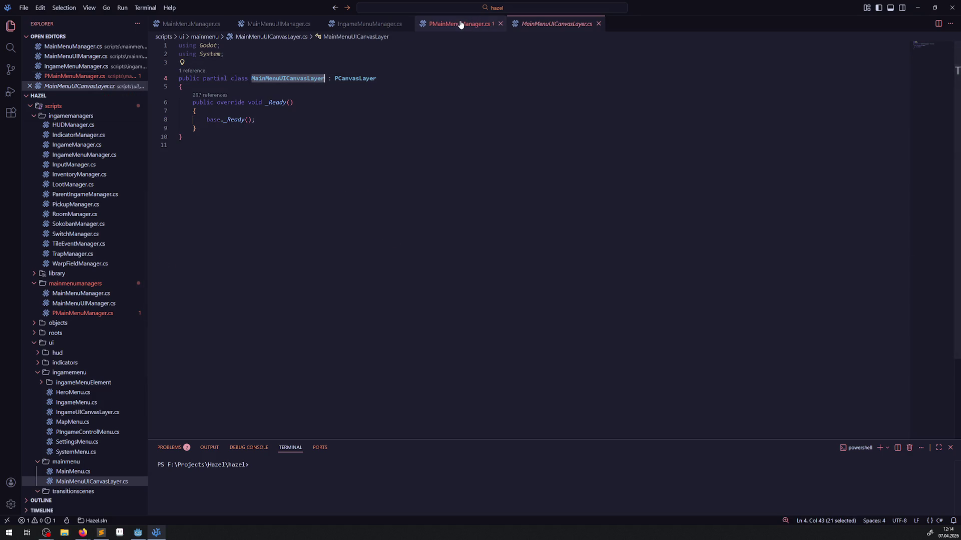
mouse_move(254, 245)
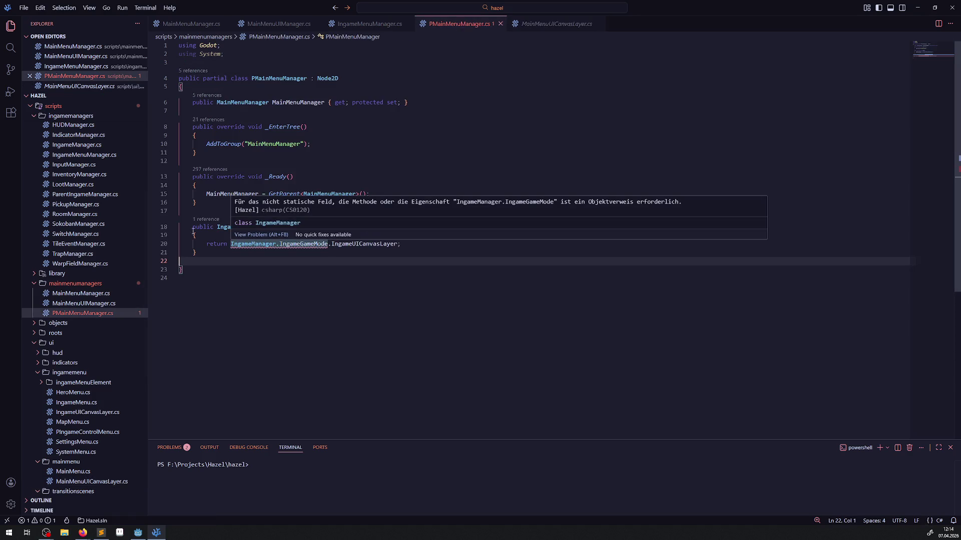
double_click(223, 228)
key("ctrl+v")
double_click(339, 247)
key("ctrl+v")
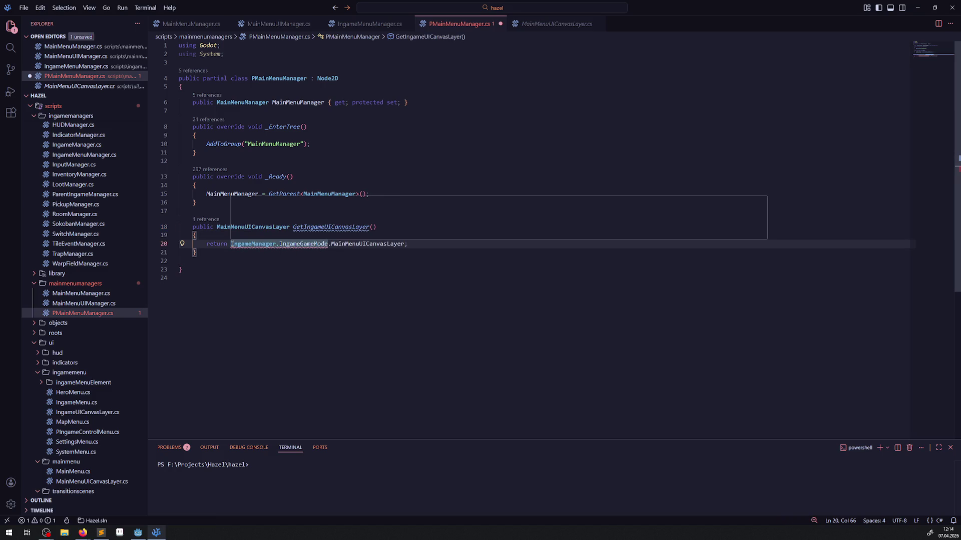
Replace IngameManager with MainMenuManager in the getter's return expression
mouse_move(230, 244)
left_mouse_down()
mouse_move(331, 244)
mouse_move(276, 245)
left_mouse_up()
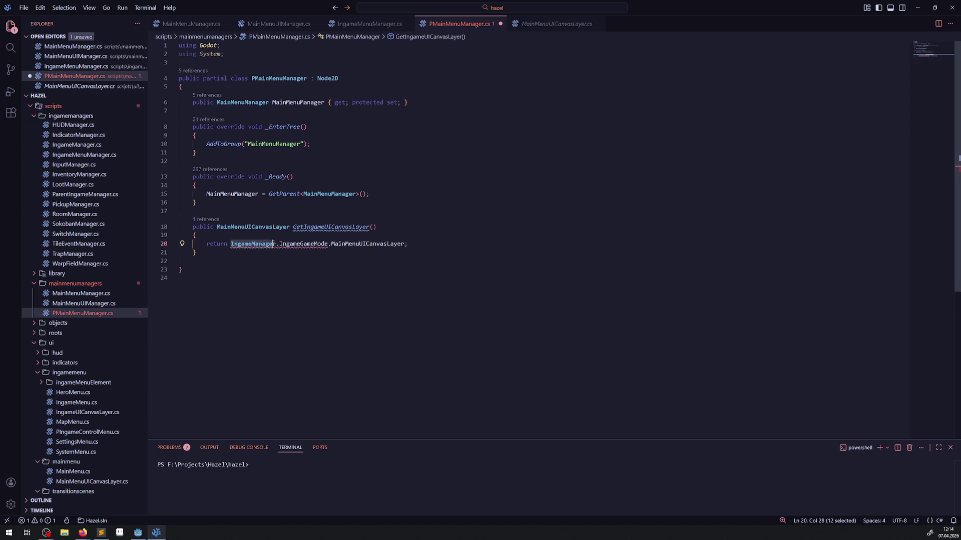
double_click(227, 194)
key("ctrl+c")
double_click(255, 245)
key("ctrl+v")
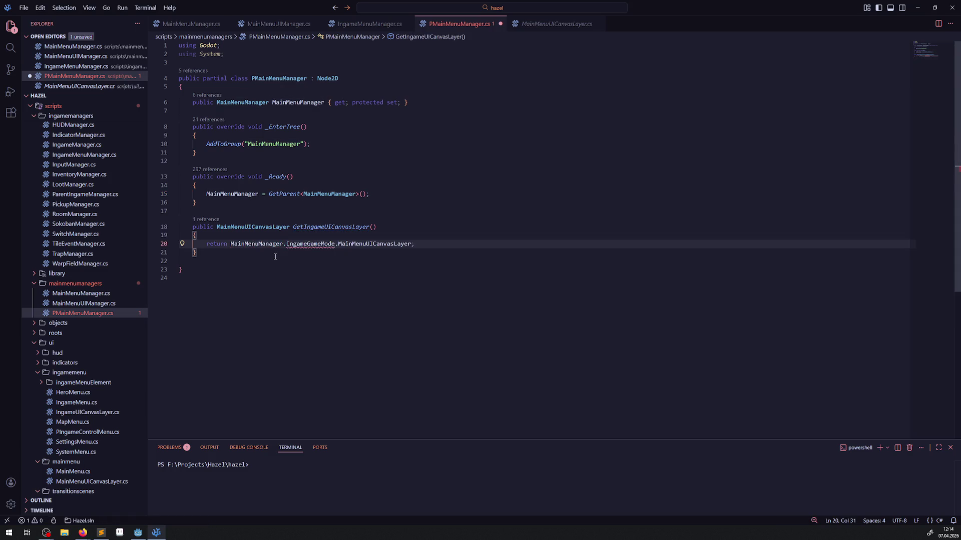
mouse_move(313, 243)
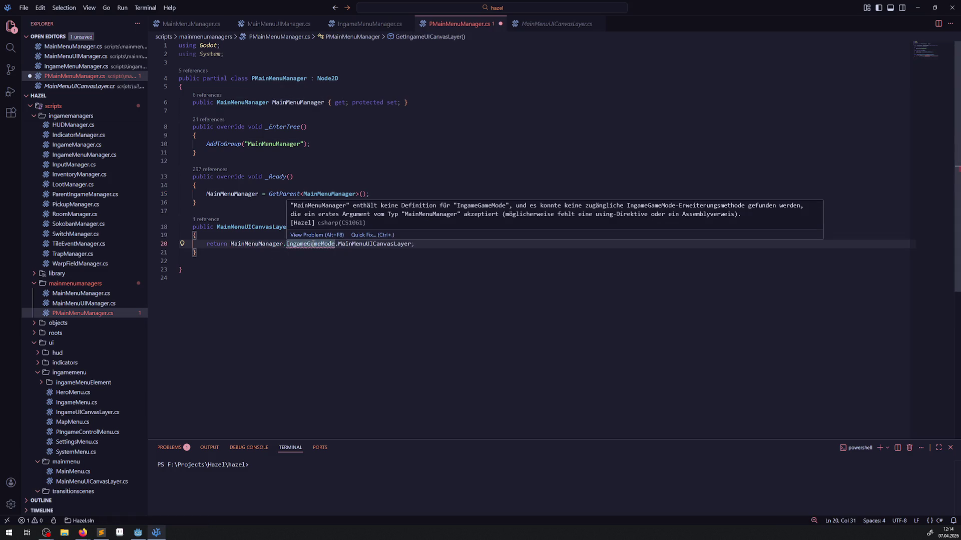
double_click(310, 244)
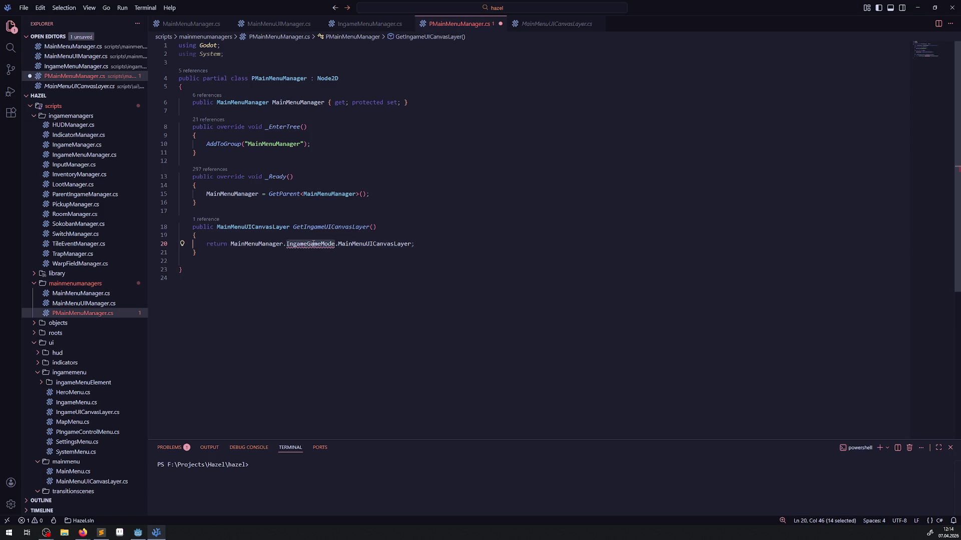
Replace IngameGameMode with MainMenuGameMode and save PMainMenuManager.cs
scroll(102, 320, "down", 2)
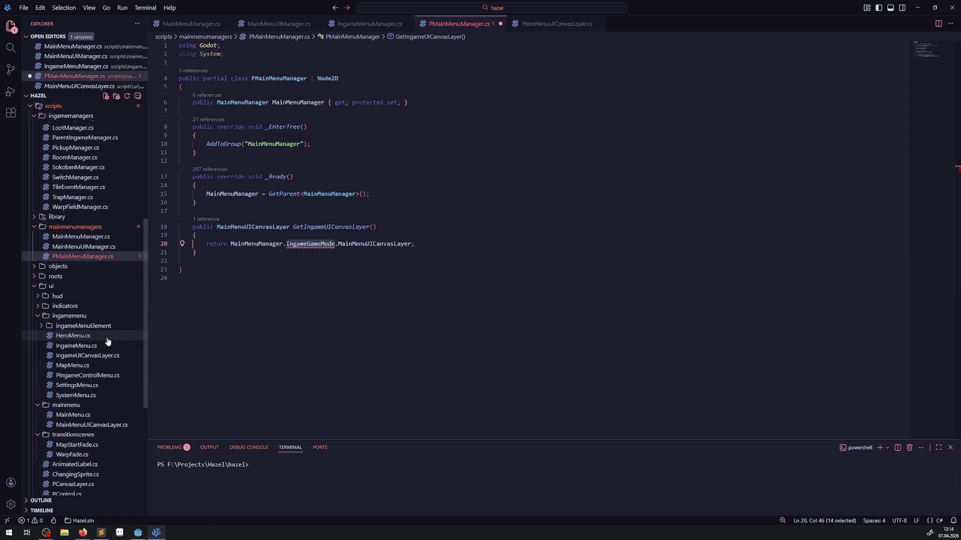
scroll(108, 339, "down", 1)
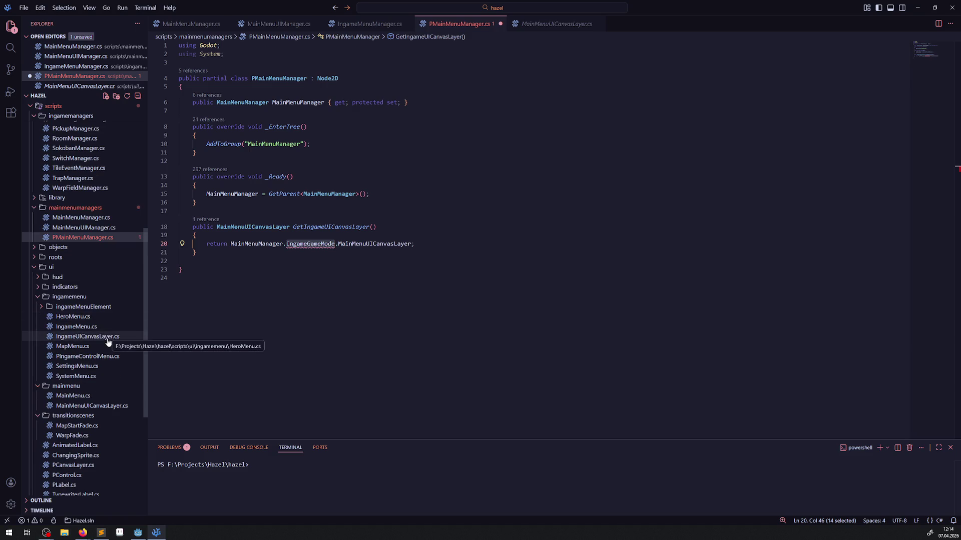
scroll(107, 342, "down", 1)
scroll(107, 342, "up", 10)
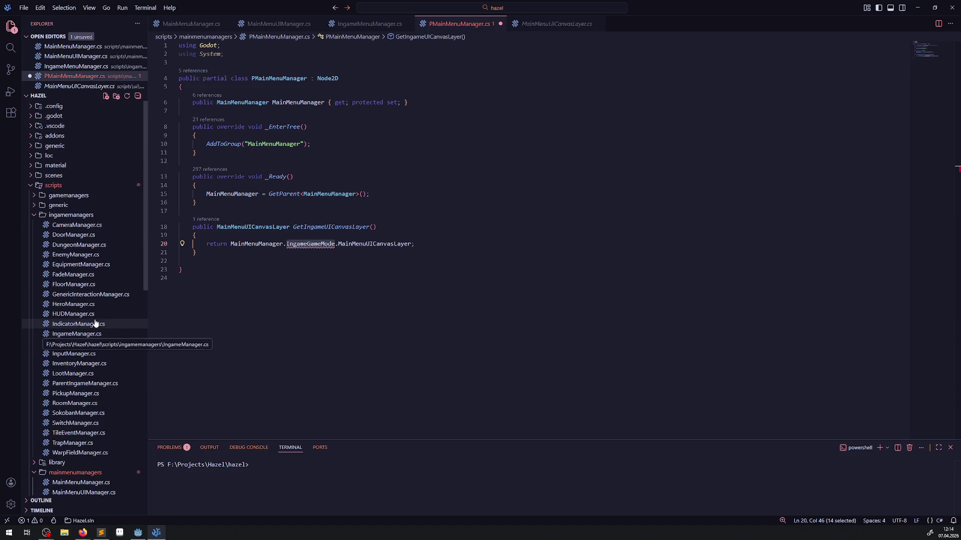
scroll(60, 350, "down", 5)
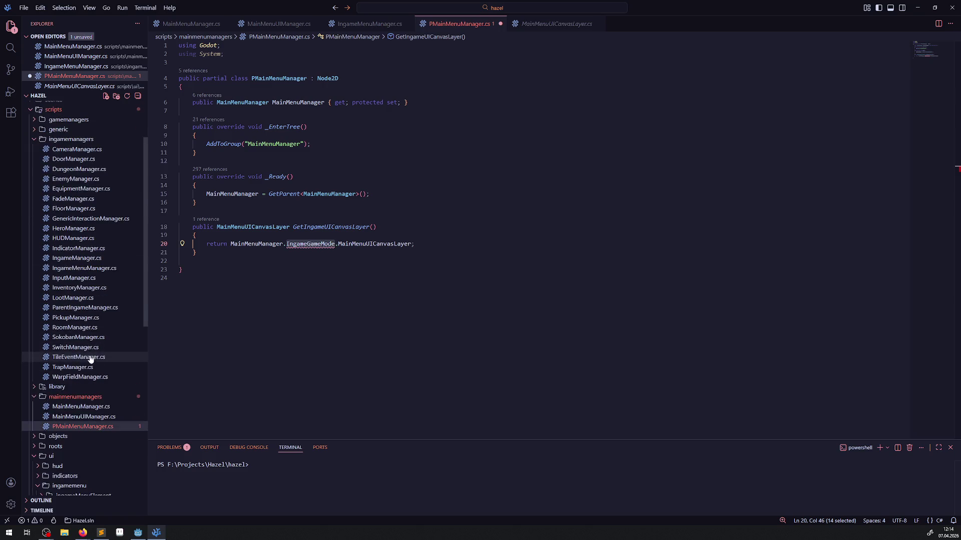
left_click(35, 372)
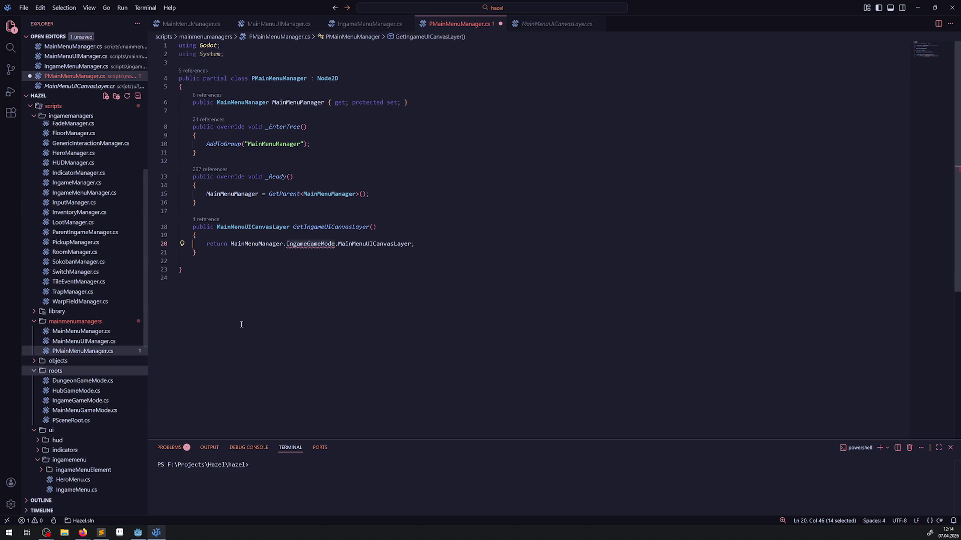
double_click(314, 245)
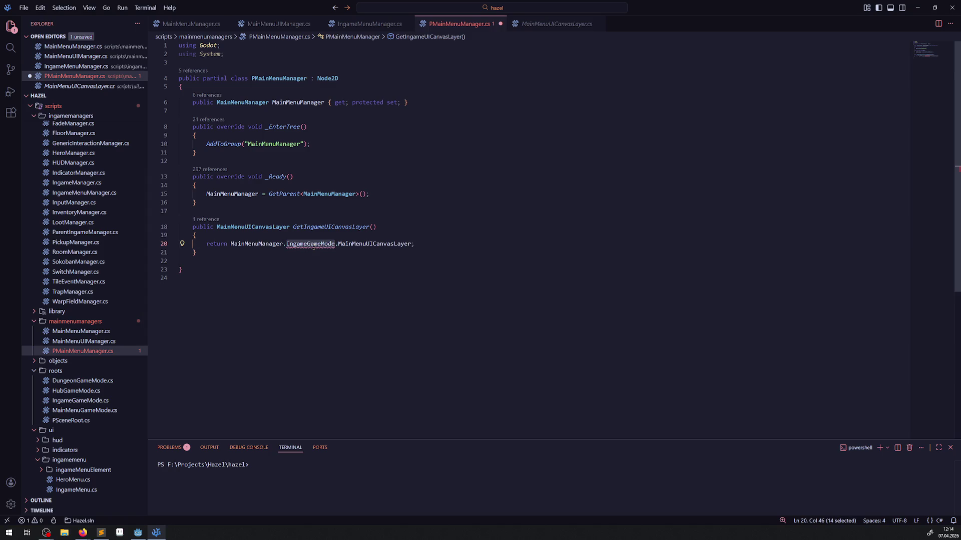
type("Main")
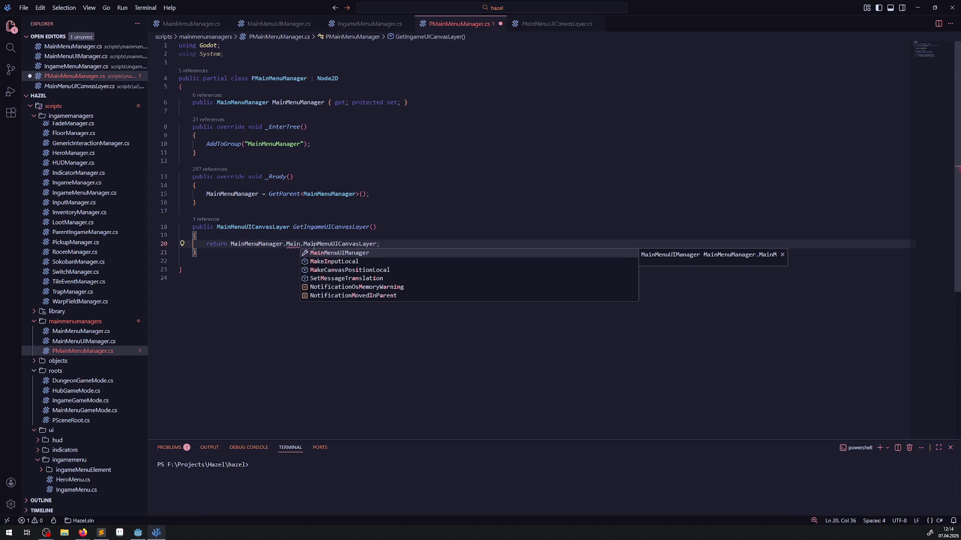
type("Menu")
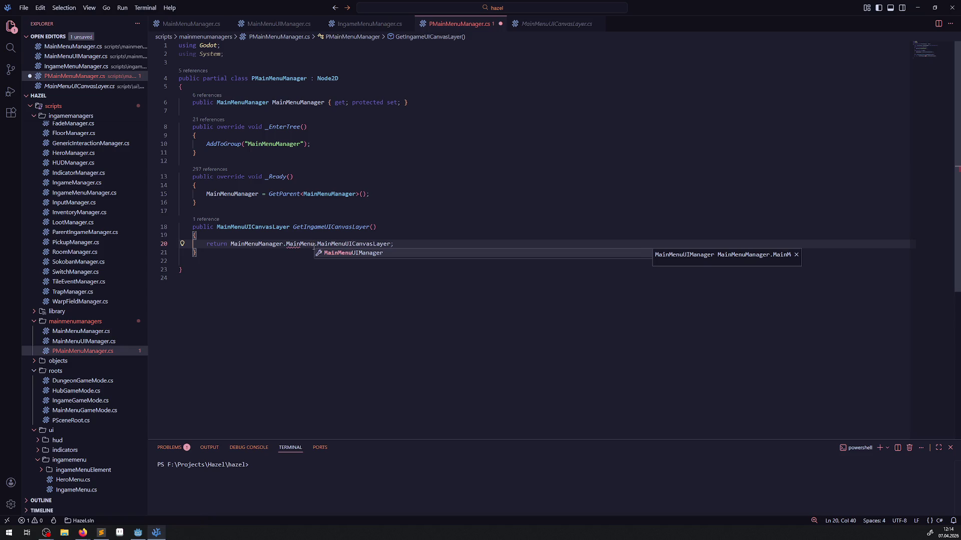
type("GameMode")
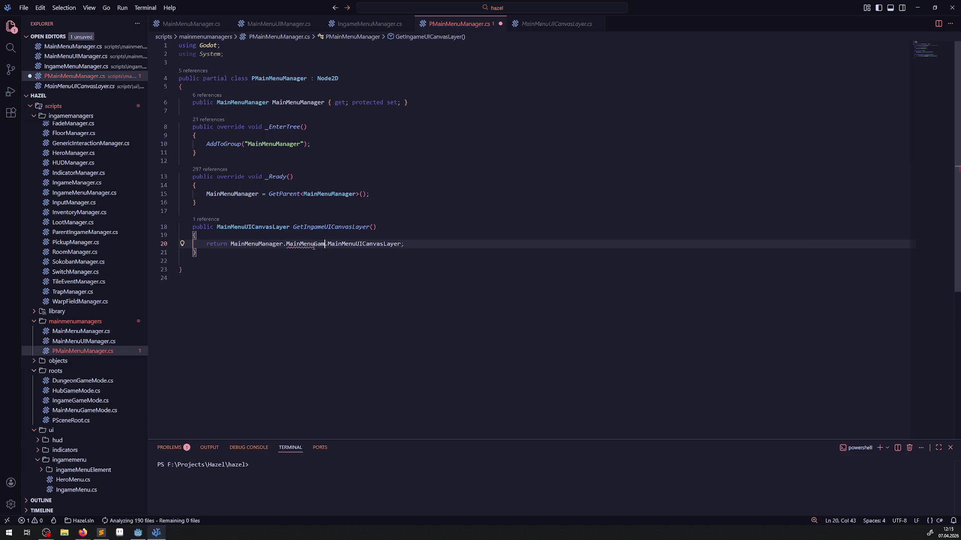
key("ctrl+s")
double_click(314, 245)
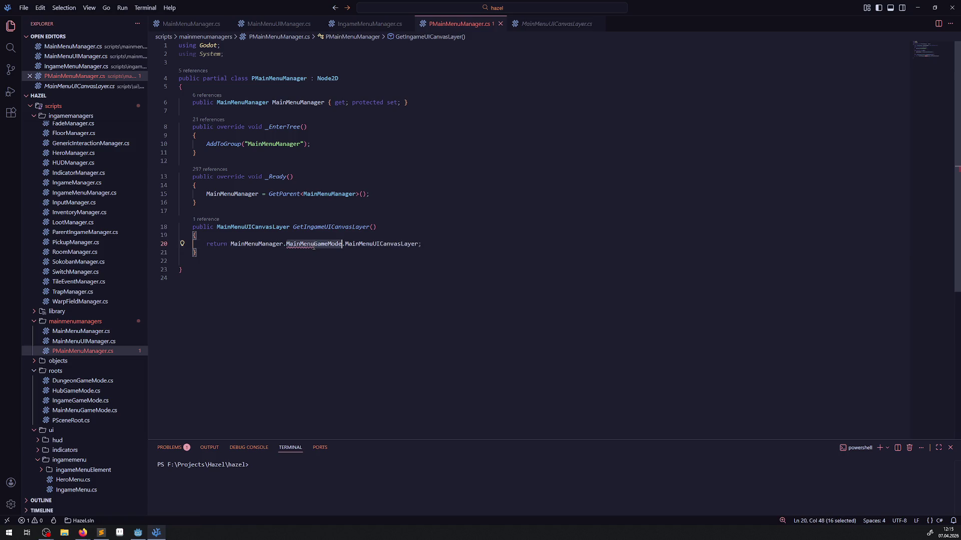
left_click(95, 332)
Add a MainMenuGameMode property to MainMenuManager.cs by duplicating the MainMenuUIManager property
left_click(307, 103)
key("ctrl+c")
key("ctrl+v")
double_click(246, 102)
type("MainMenuGameMode")
double_click(302, 102)
type("MainMenuGameMode")
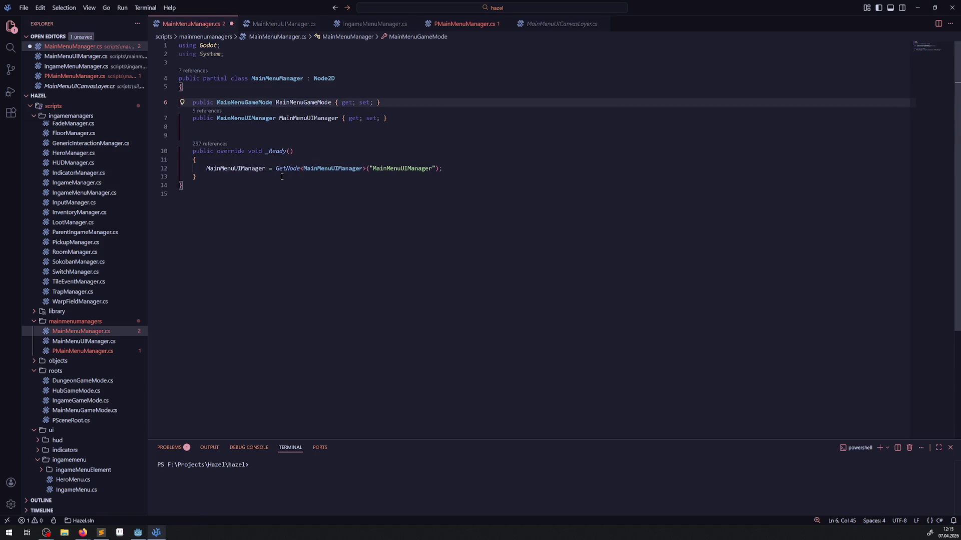
Start a MainMenuGameMode assignment line inside _Ready
left_click(258, 159)
key("Return")
type("MainMenuGameMode")
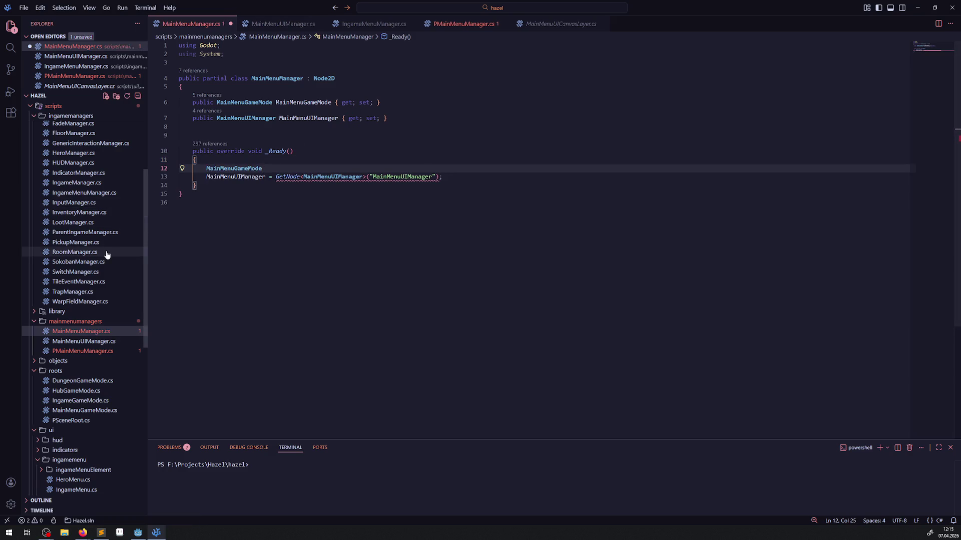
scroll(105, 254, "up", 2)
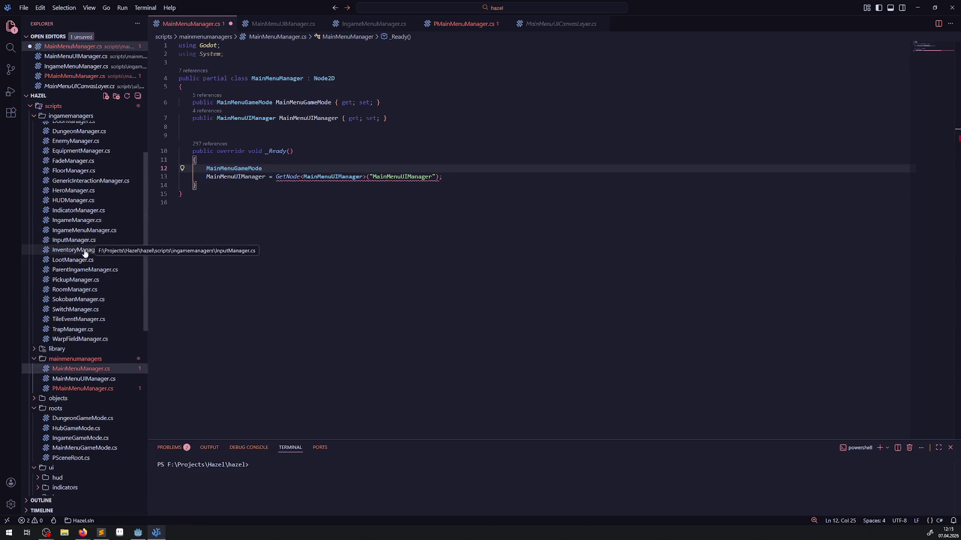
Copy IngameManager.cs's GameModeNode lookup into MainMenuManager's _Ready and save
left_click(80, 221)
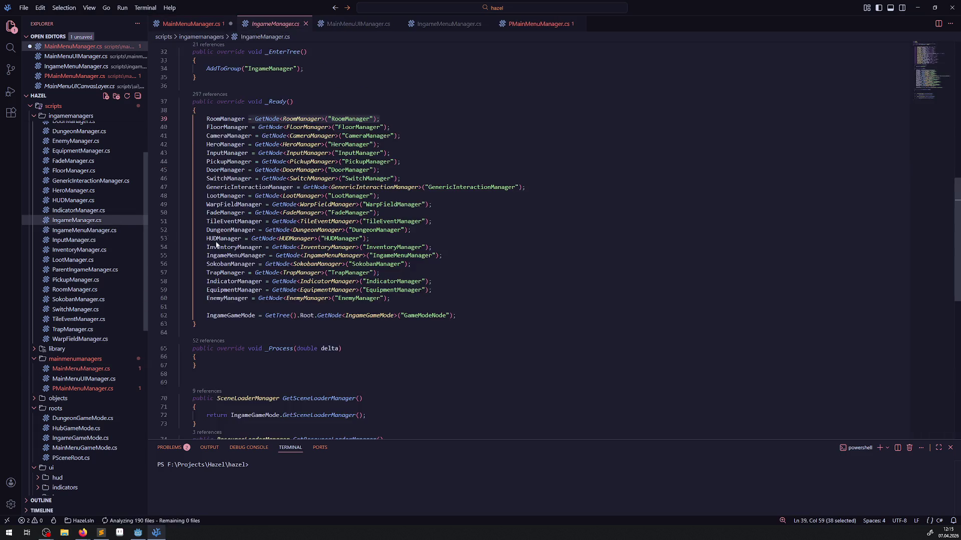
scroll(254, 391, "up", 8)
scroll(254, 391, "down", 5)
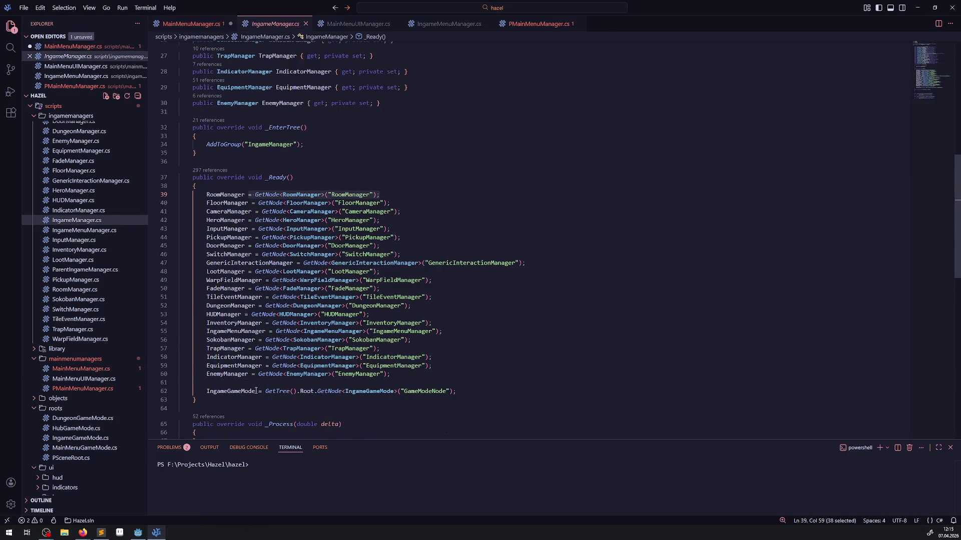
mouse_move(266, 392)
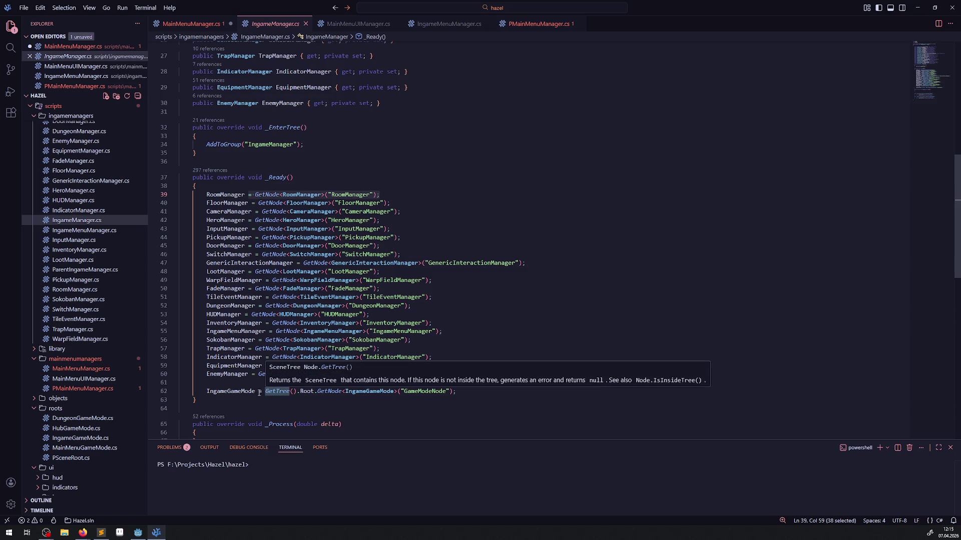
left_click_drag(258, 391, 456, 391)
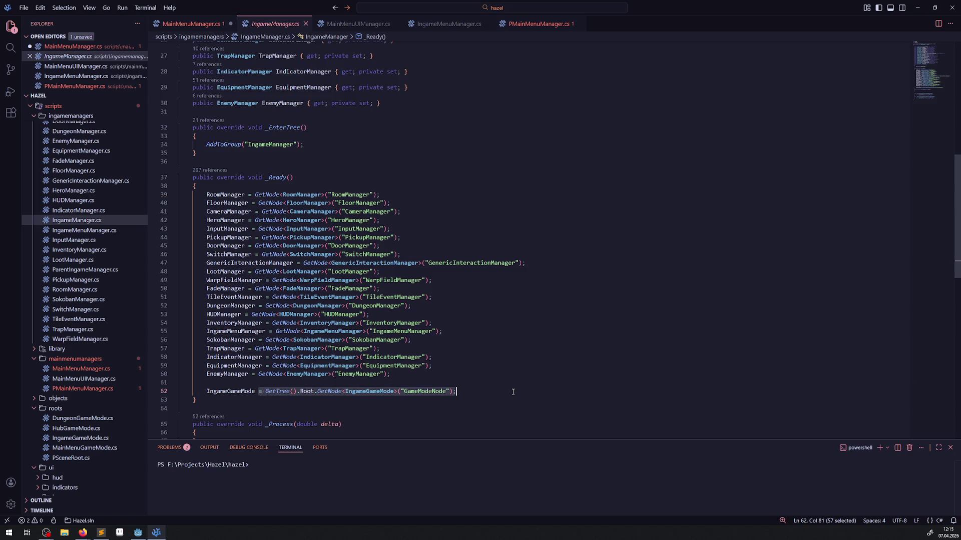
left_click(533, 26)
left_click(198, 24)
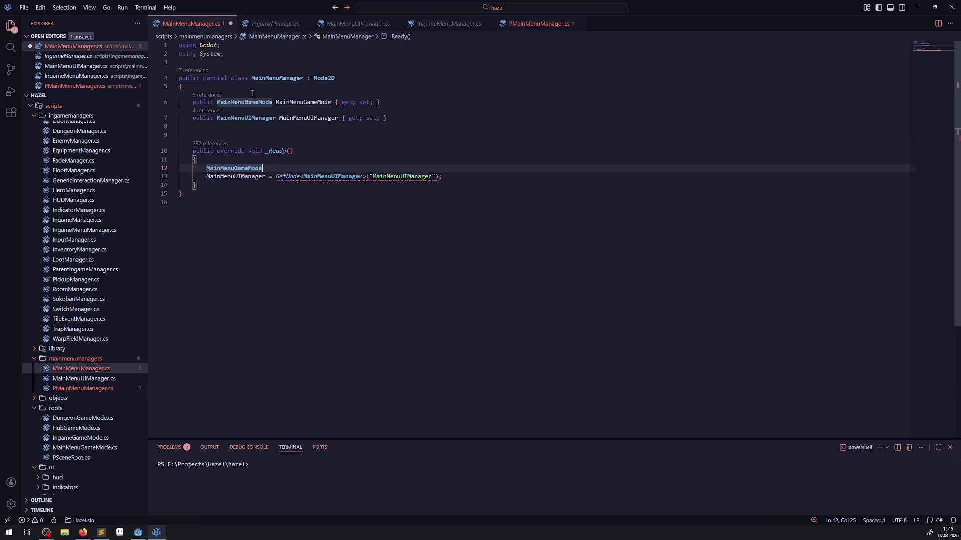
key("ctrl+v")
key("ctrl+s")
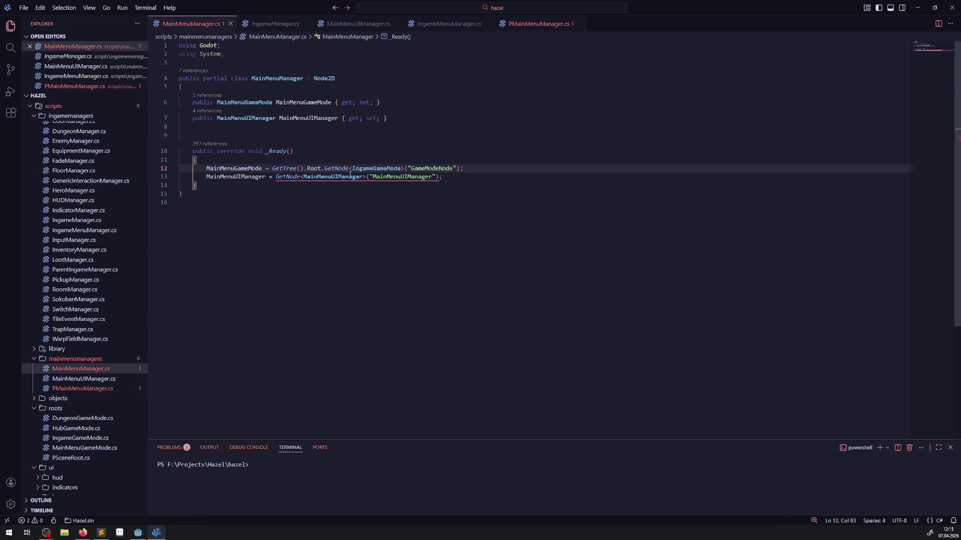
Change the lookup's type and node name to MainMenuGameMode and save
left_click(253, 120)
double_click(244, 102)
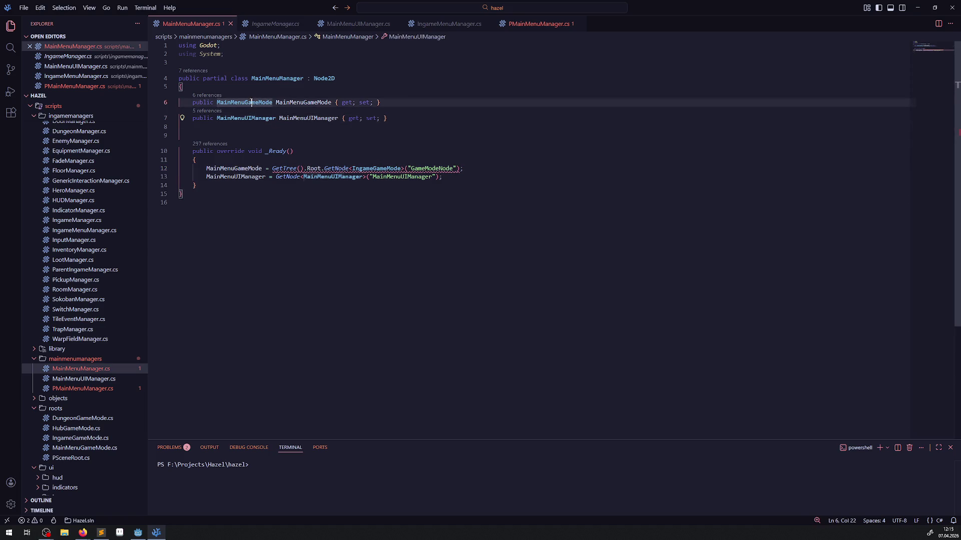
double_click(384, 168)
key("ctrl+v")
double_click(440, 168)
key("ctrl+v")
key("ctrl+s")
left_click(437, 136)
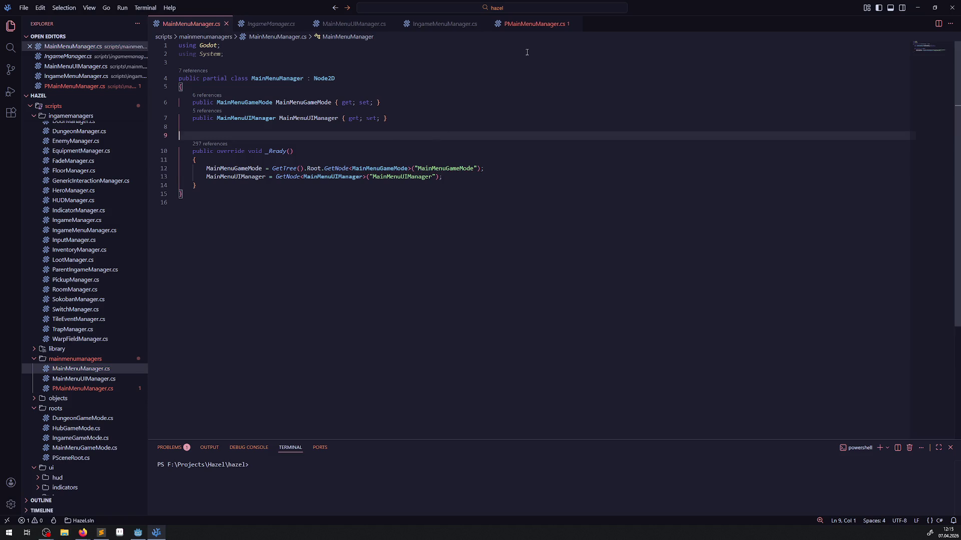
Compare PMainMenuManager.cs with MainMenuManager.cs and check the MainMenuUICanvasLayer return type
left_click(533, 23)
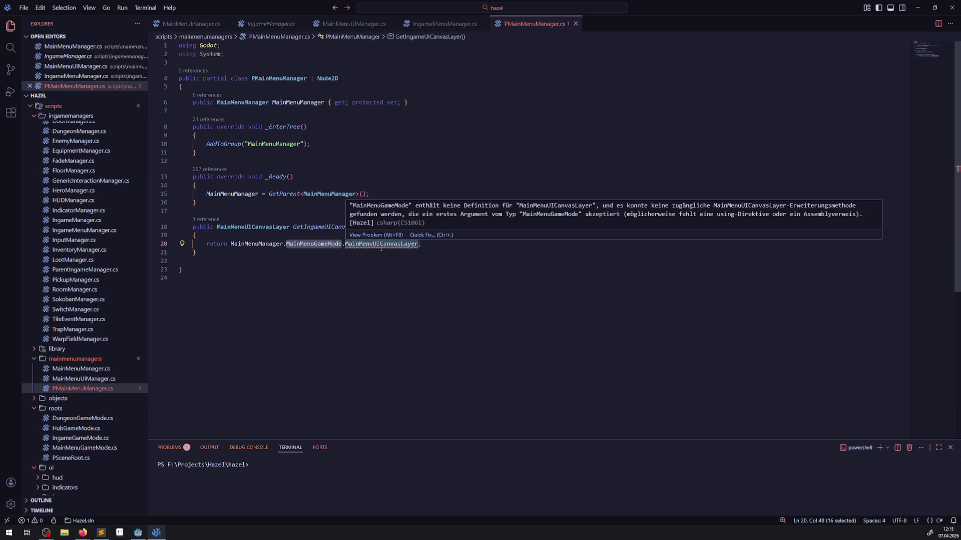
left_click(197, 25)
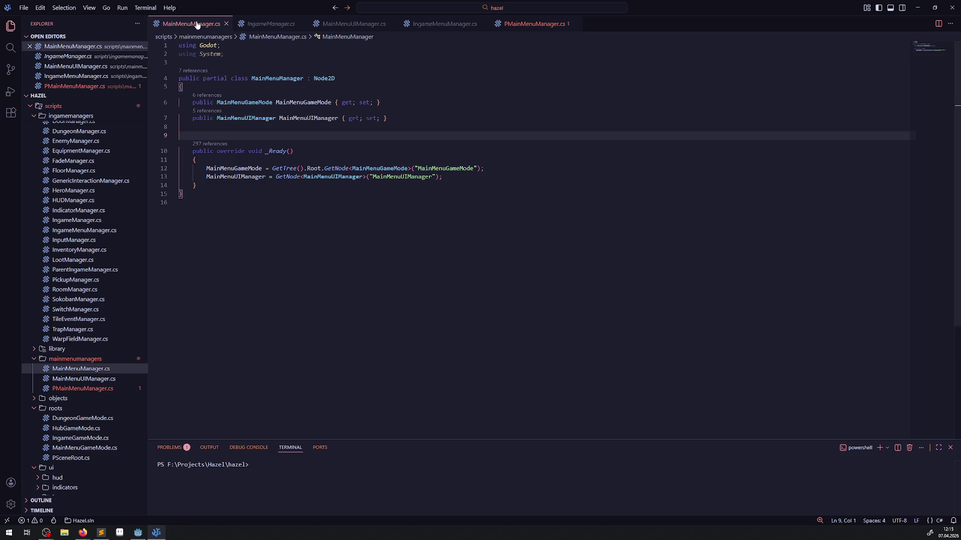
left_click(519, 25)
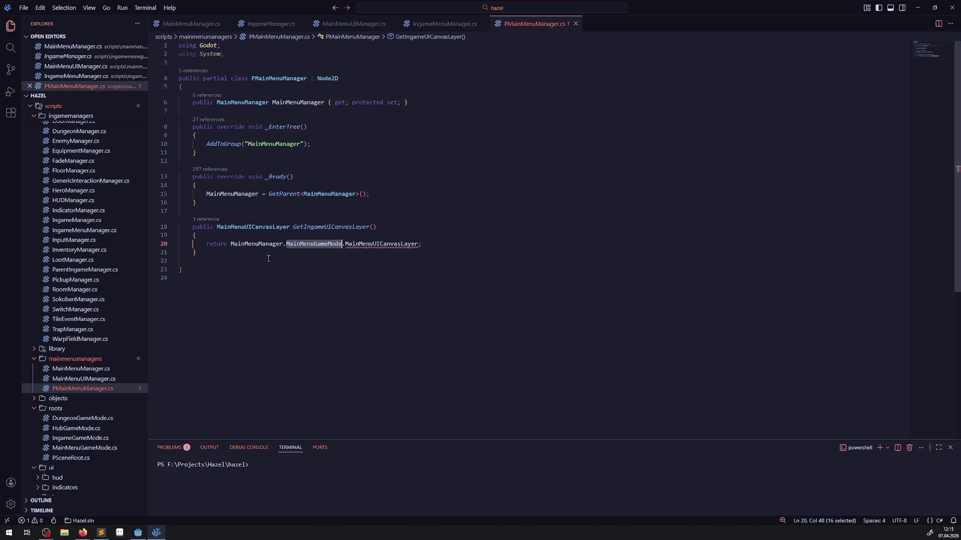
double_click(239, 228)
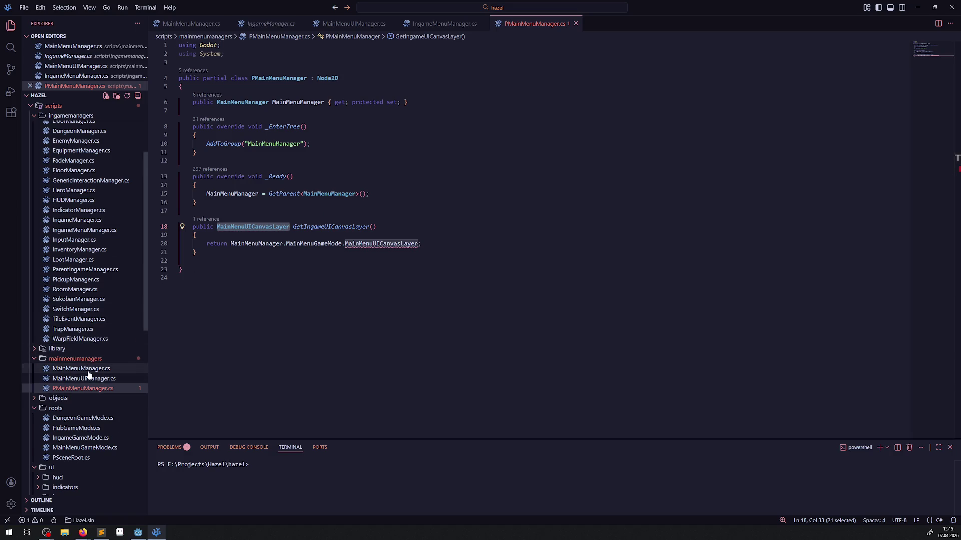
scroll(88, 375, "down", 2)
left_click(85, 411)
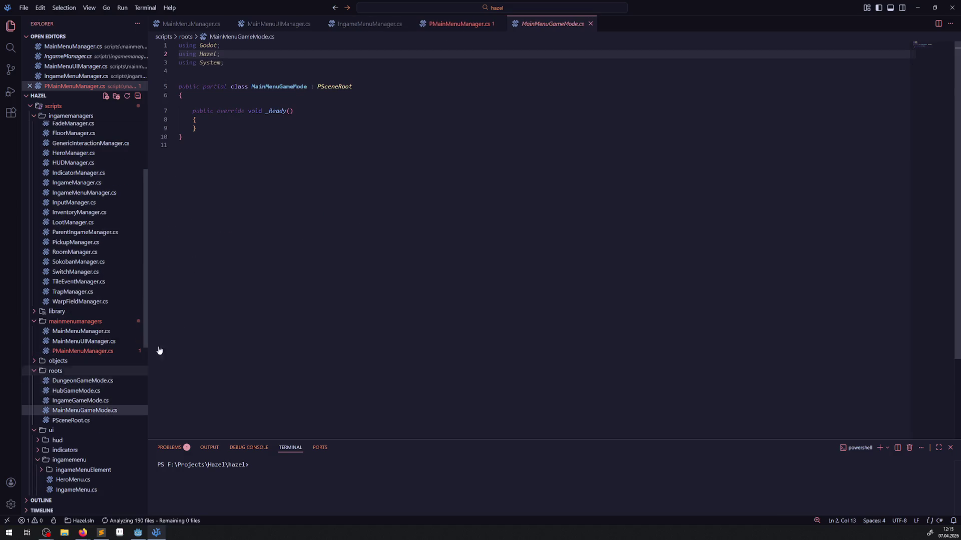
Add a 'public MainMenuUICanvasLayer MainMenuUICanvasLayer { set; get; }' property and save
left_click(198, 96)
key("Return")
type("p")
type("ublic MainMenuUICanvasLayer MainMenuUICanvasLayer")
type("()")
key("BackSpace")
key("BackSpace")
type("{ set; get")
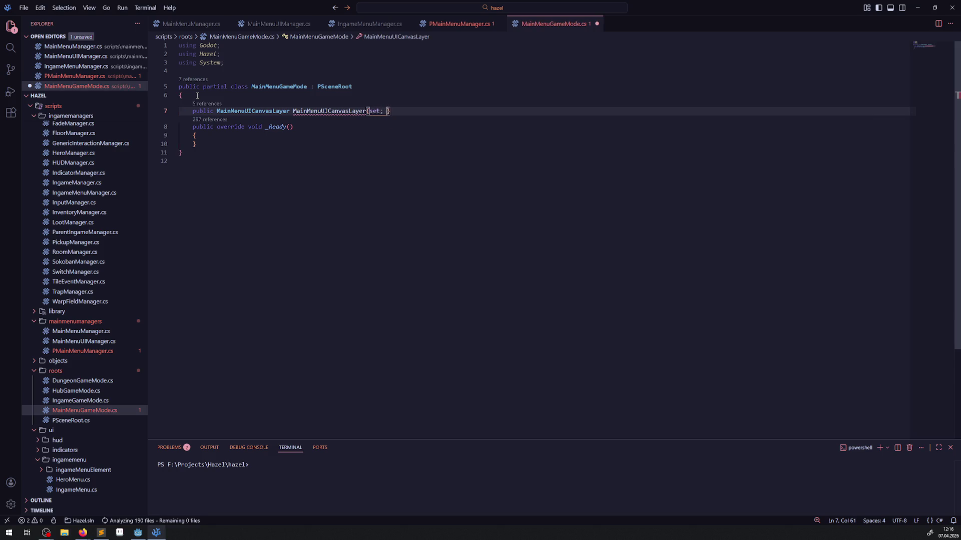
type(";")
key("ctrl+s")
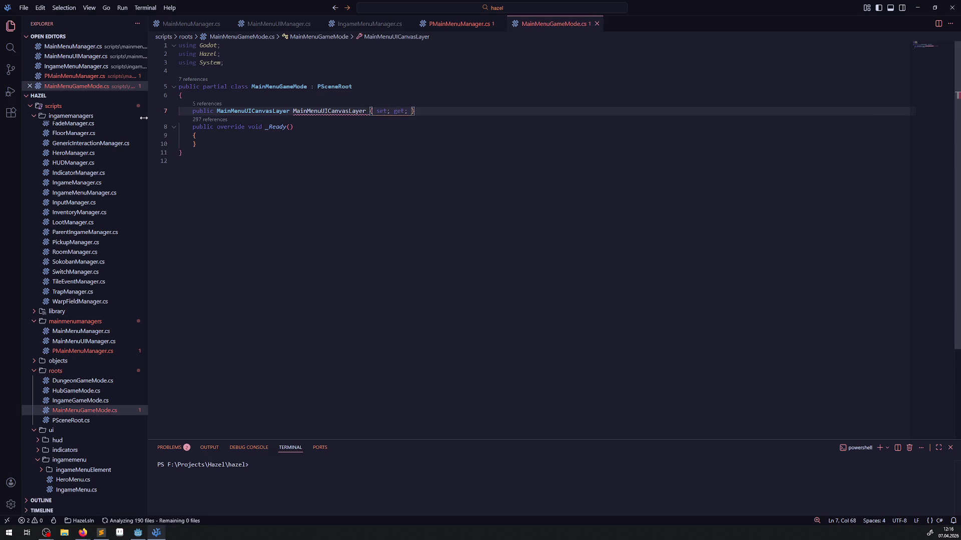
Begin a MainMenuUICanvasLayer assignment inside _Ready, briefly checking PSceneRoot
left_click(228, 136)
key("Return")
type("MainMenuUICanvasLayer")
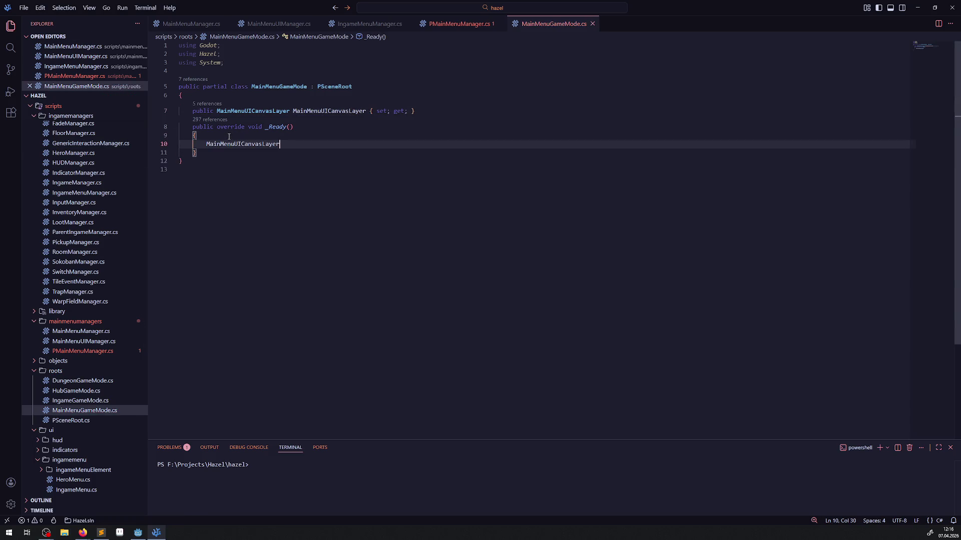
left_click(88, 423)
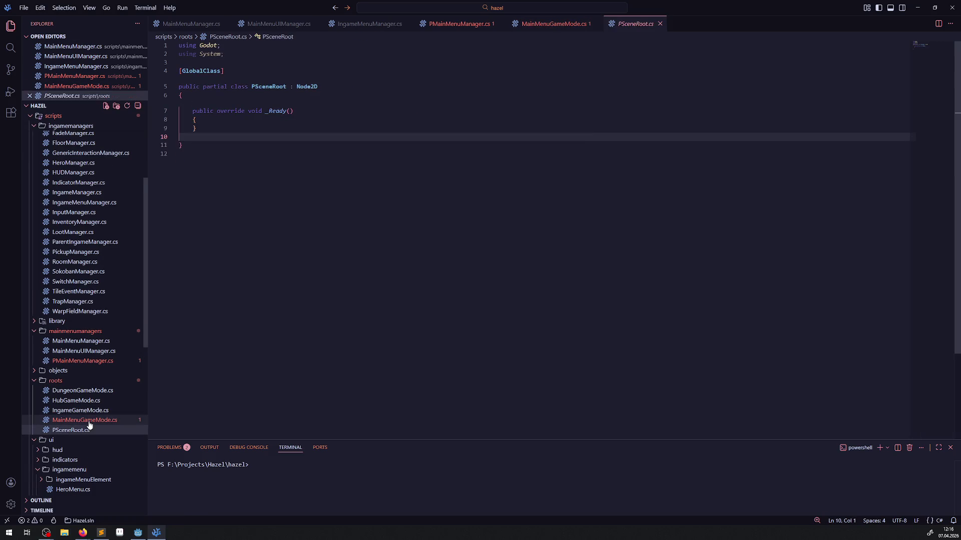
left_click(88, 421)
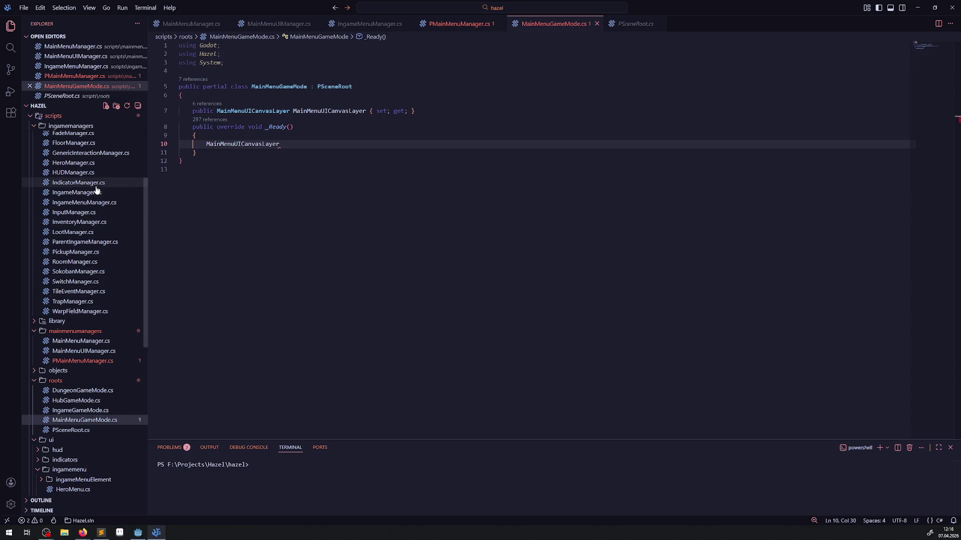
scroll(96, 200, "up", 2)
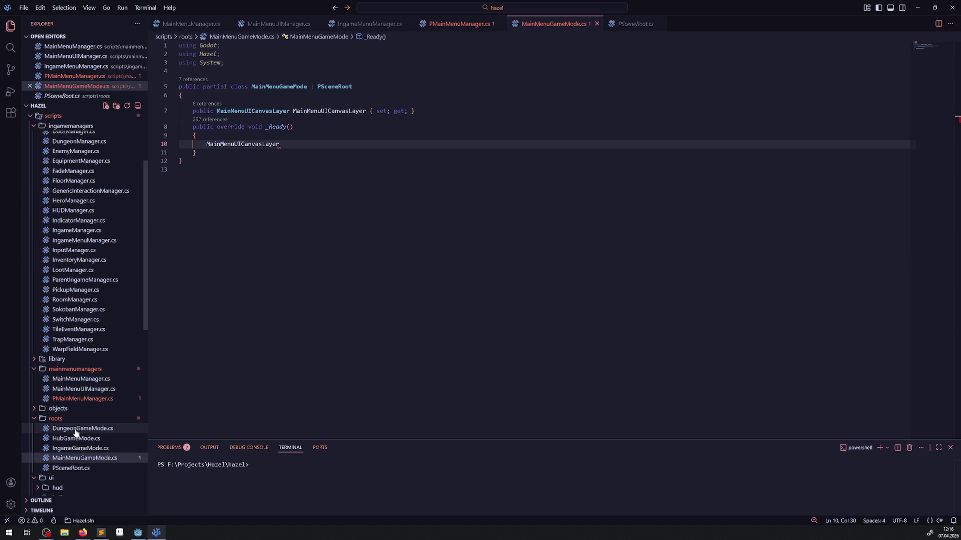
Select the IngameUICanvasLayer GetNode assignment in IngameGameMode.cs as a template
left_click(78, 448)
scroll(343, 284, "down", 10)
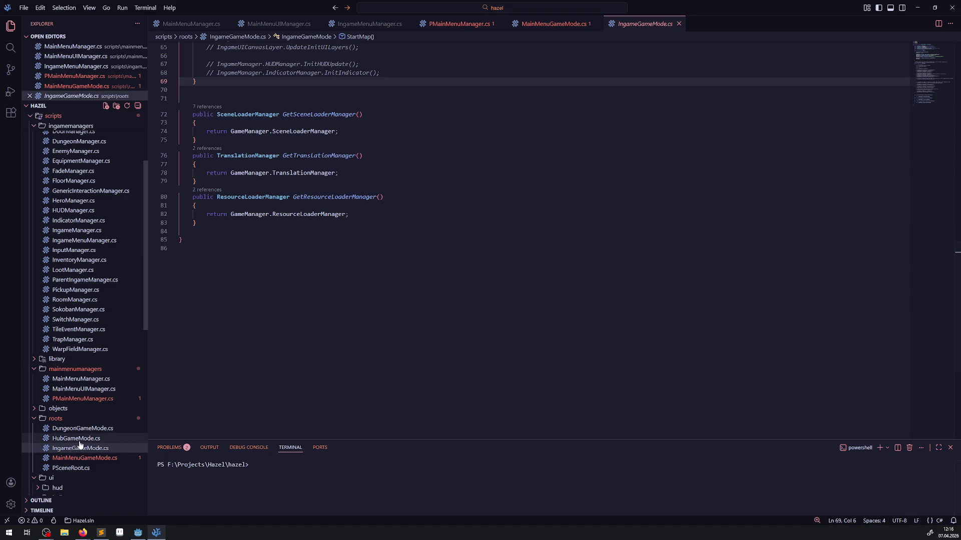
scroll(273, 290, "up", 3)
scroll(273, 290, "up", 15)
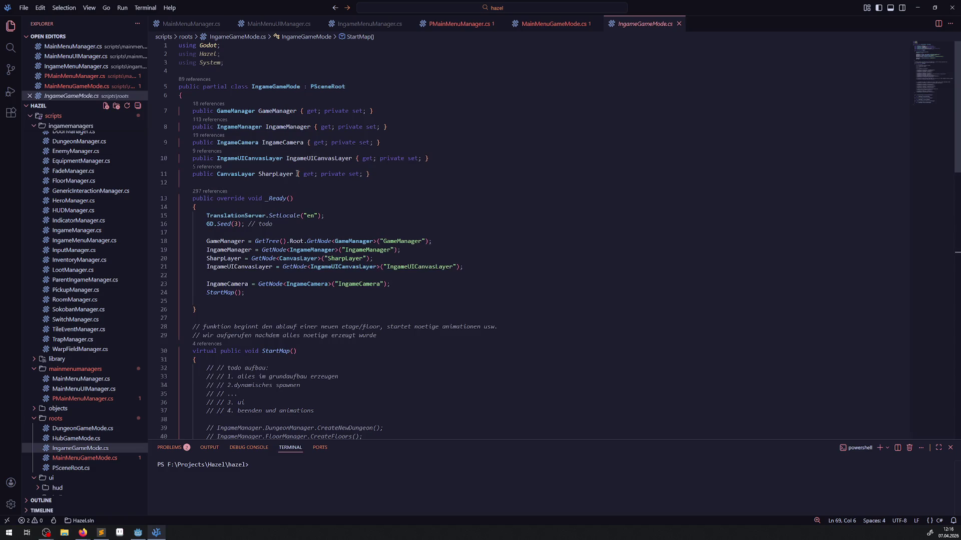
double_click(320, 158)
left_click(475, 267)
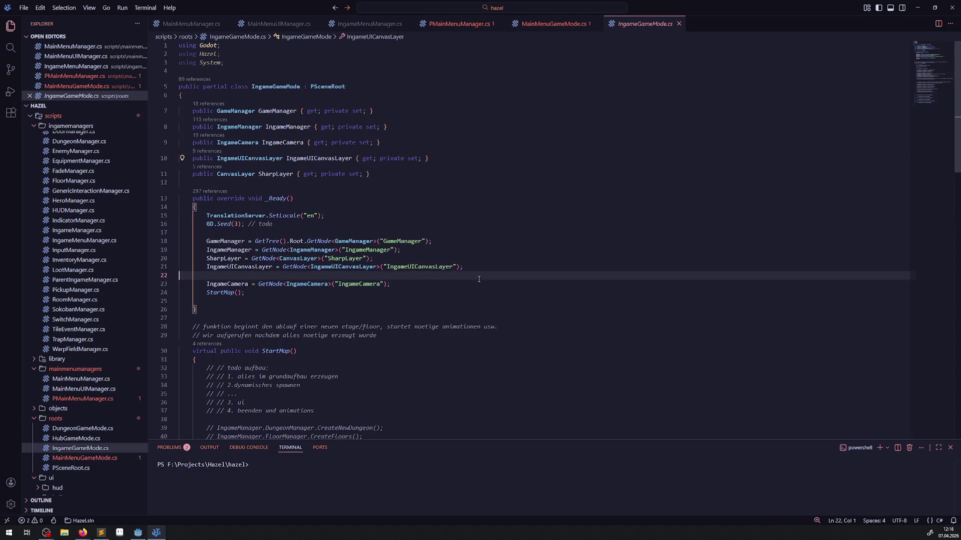
left_click_drag(497, 270, 274, 269)
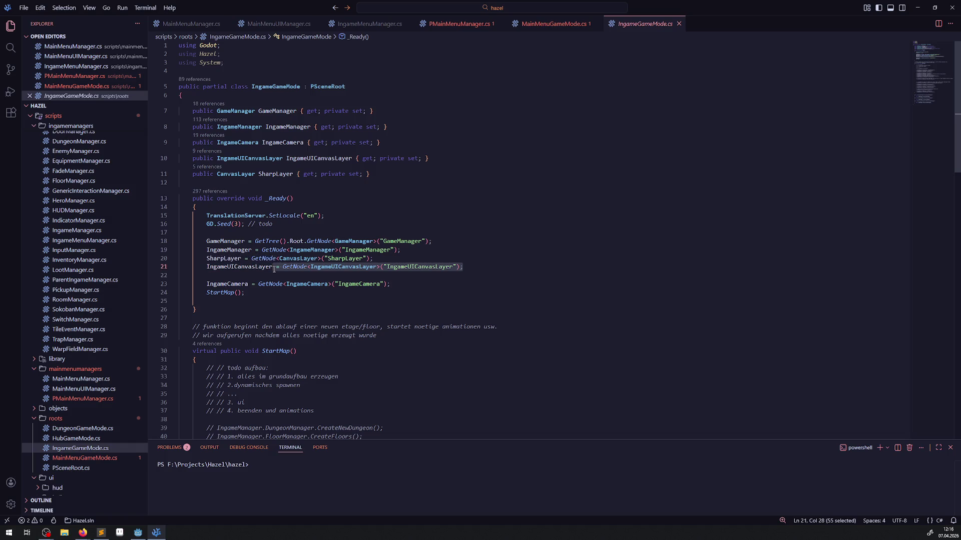
Complete the GetNode line using MainMenuUICanvasLayer for type and node path, and save
left_click(553, 23)
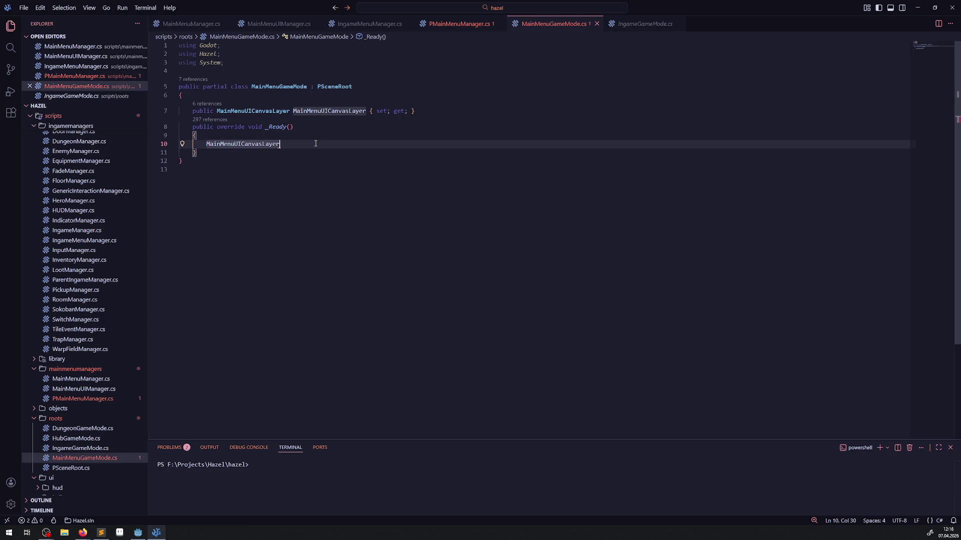
key("Tab")
key("ctrl+c")
double_click(351, 144)
key("ctrl+v")
double_click(426, 144)
key("ctrl+v")
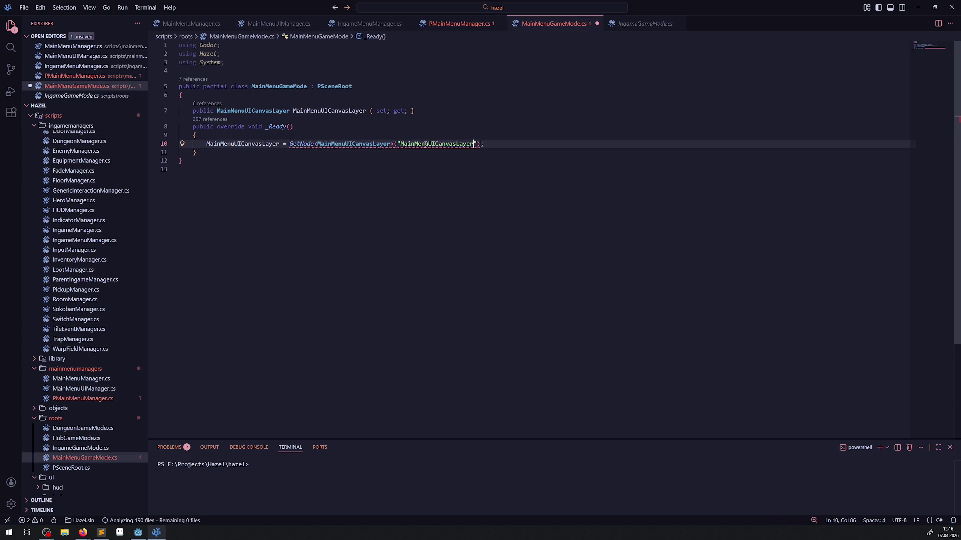
left_click(456, 112)
key("Return")
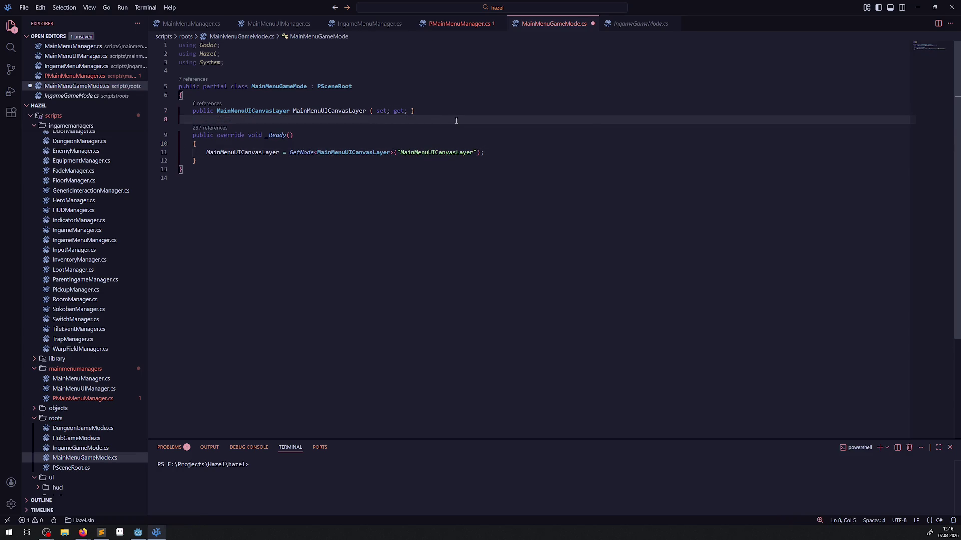
key("ctrl+s")
Return to the Godot editor and build the .NET project
left_click(101, 399)
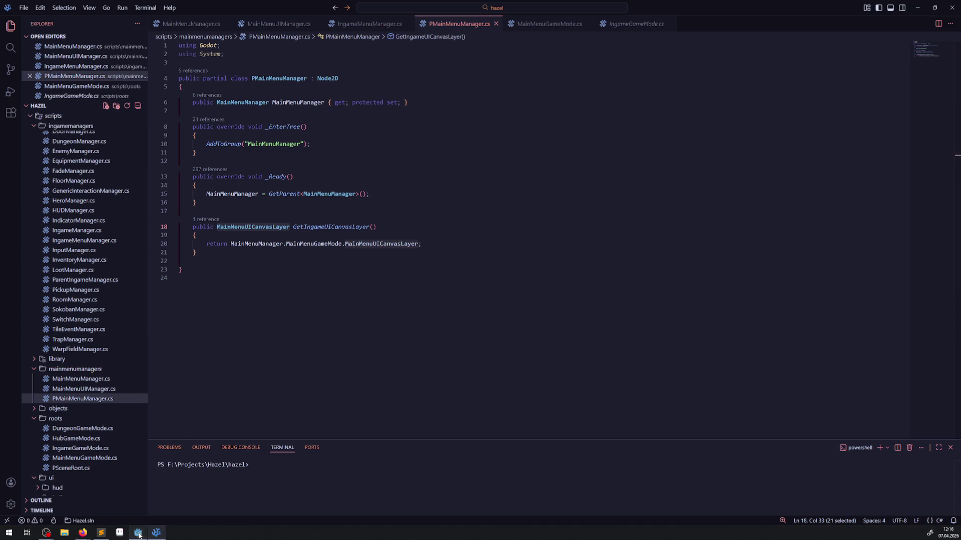
key("alt+Tab")
left_click(834, 17)
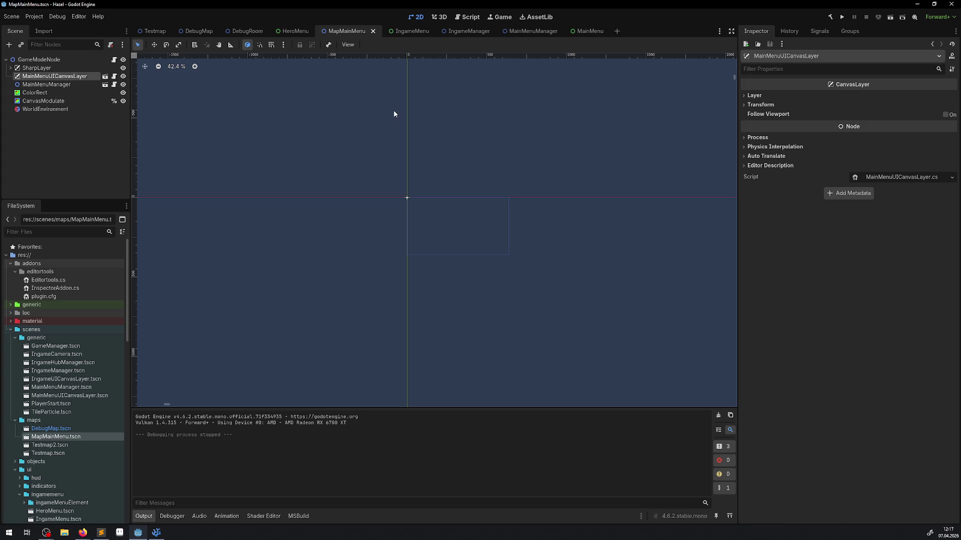
Run the MapMainMenu scene, stop it, and view the debugger's error list
left_click(890, 18)
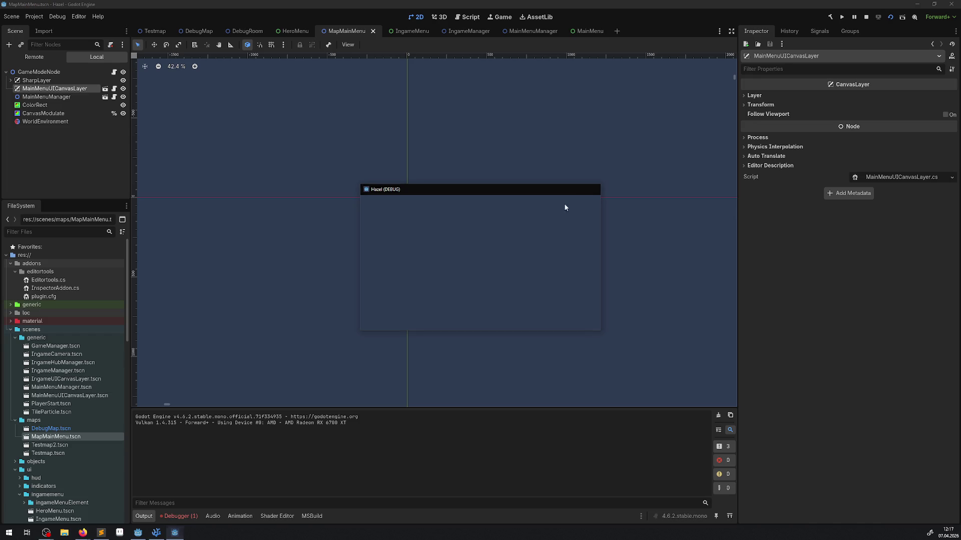
left_click(591, 189)
left_click(195, 517)
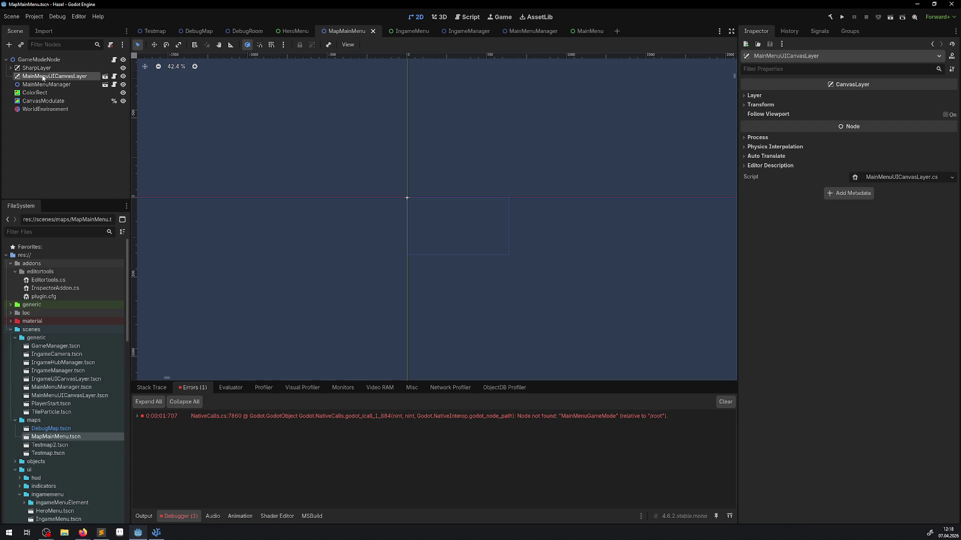
Confirm the root node is named GameModeNode, leaving the name unchanged
double_click(43, 61)
key("Escape")
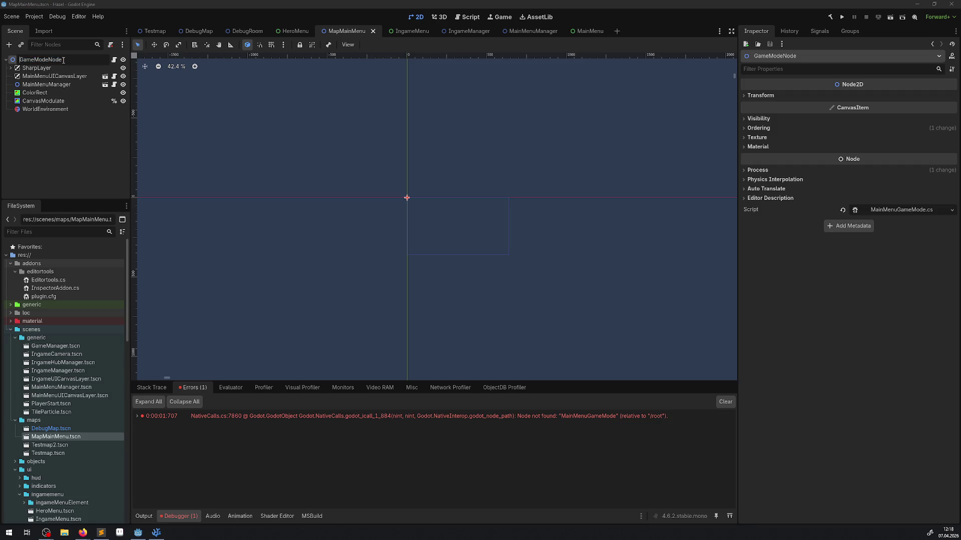
double_click(57, 62)
left_click(156, 532)
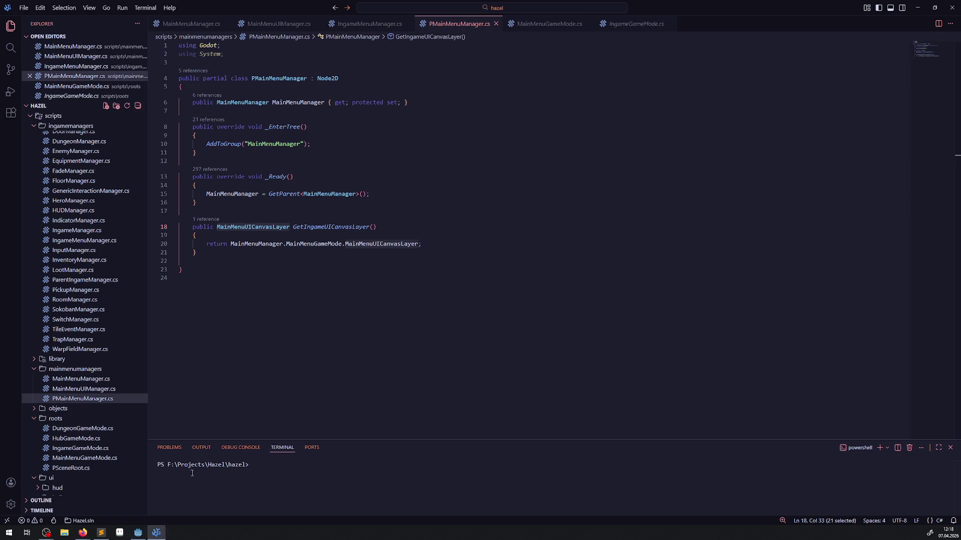
Look through the open game-mode and menu manager scripts, ending on MainMenuManager.cs
left_click(533, 28)
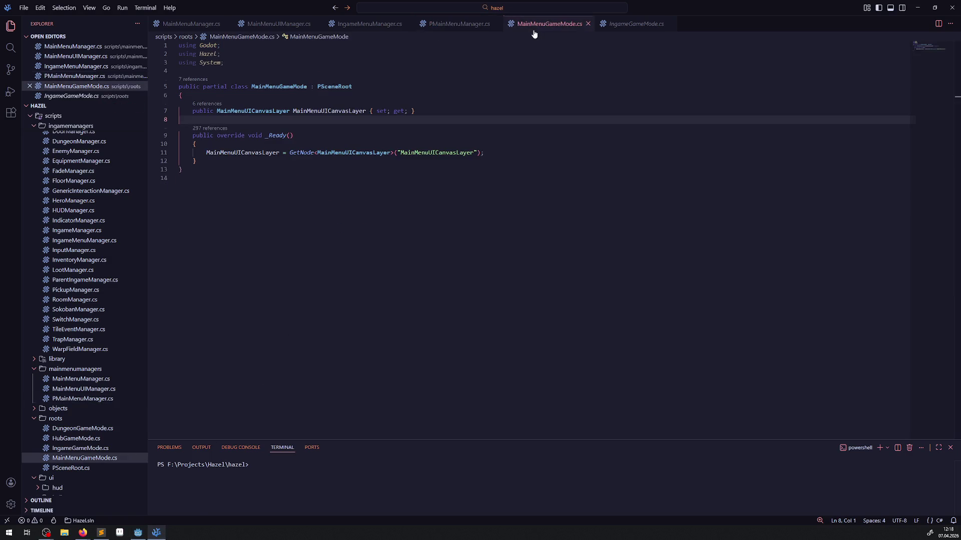
left_click(615, 28)
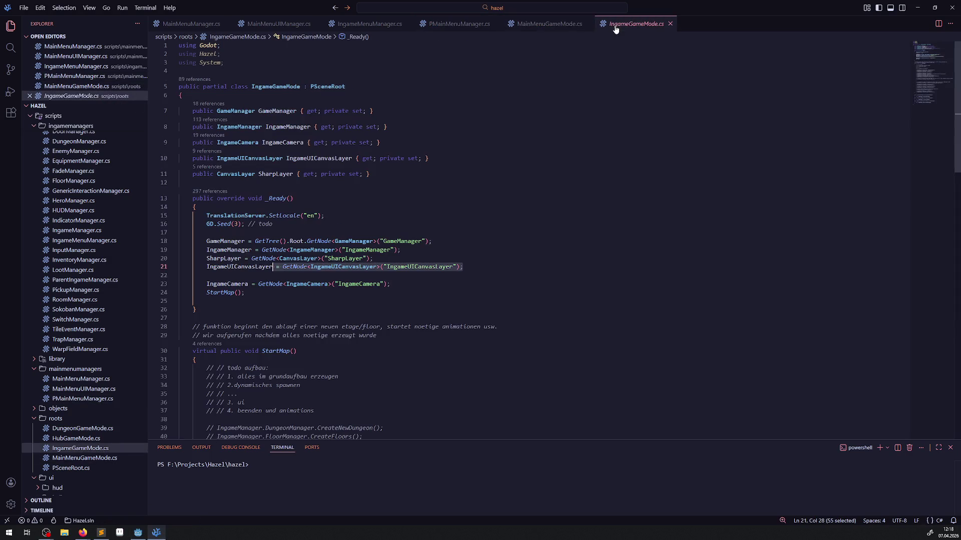
left_click(370, 25)
left_click(287, 26)
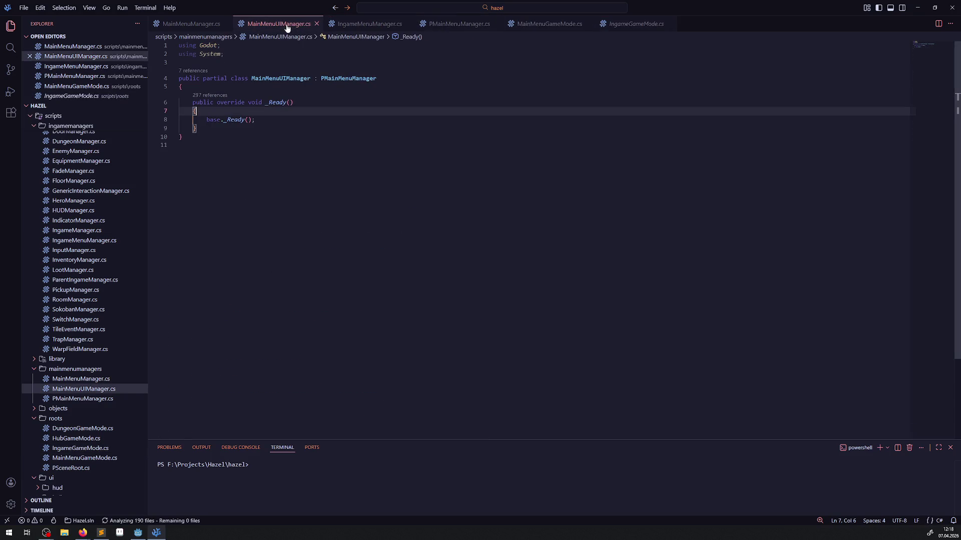
left_click(196, 25)
Replace the GetNode path MainMenuGameMode with GameModeNode, save, and rebuild the .NET project in Godot
double_click(439, 169)
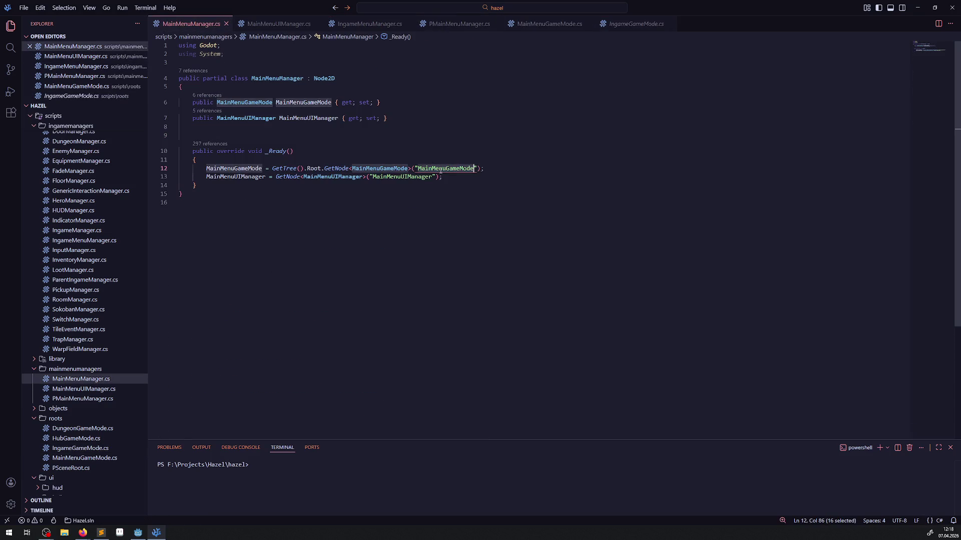
type("GameModeNode")
key("ctrl+s")
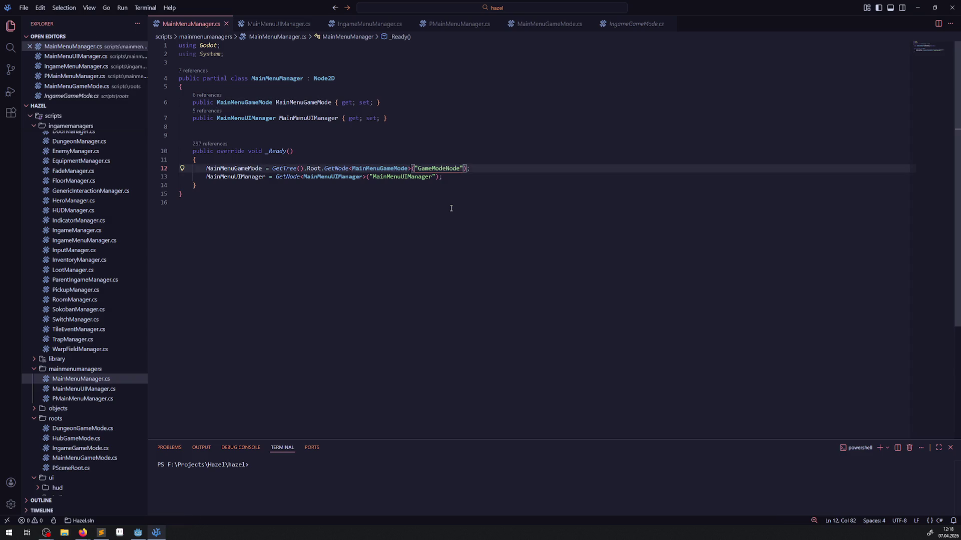
left_click(139, 533)
left_click(832, 18)
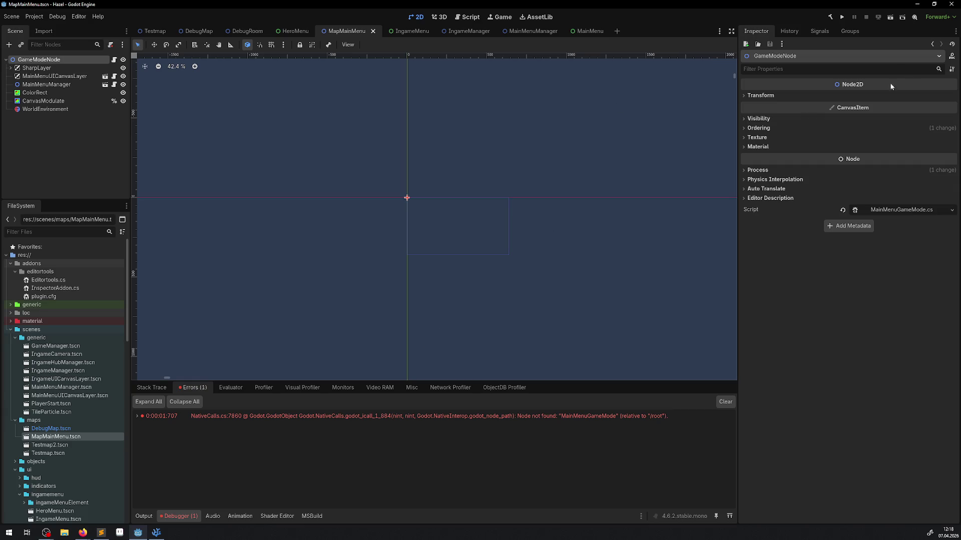
Clear the old debugger error, rerun the main menu scene, and show its Remote scene tree
left_click(724, 402)
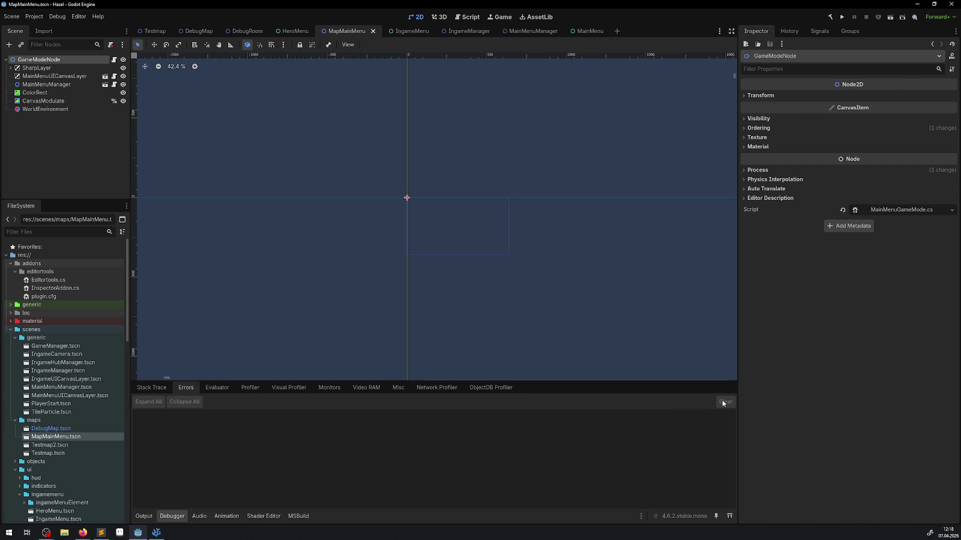
left_click(889, 17)
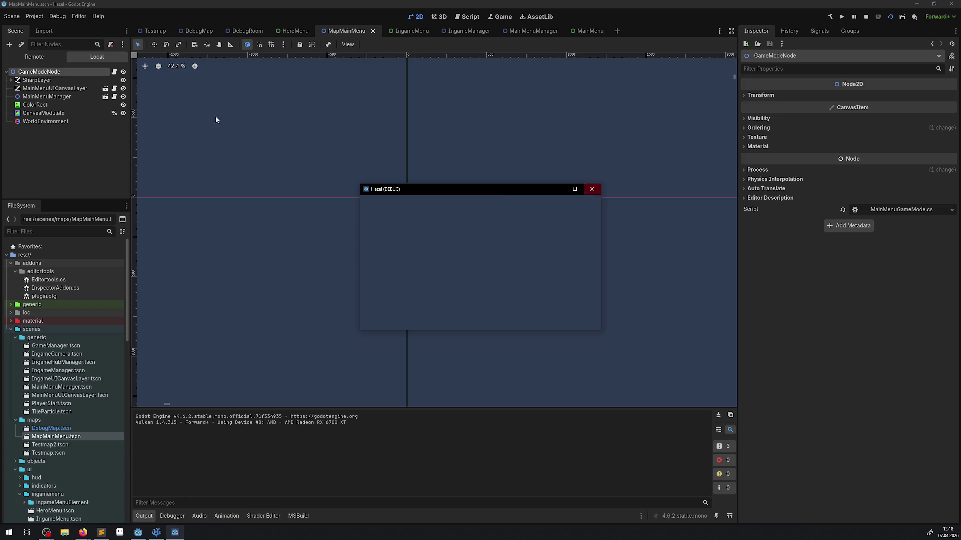
left_click(34, 56)
Expand GameManager, GameModeNode and MainMenuUICanvasLayer to confirm GameModeNode sits under root, then collapse them
left_click(10, 80)
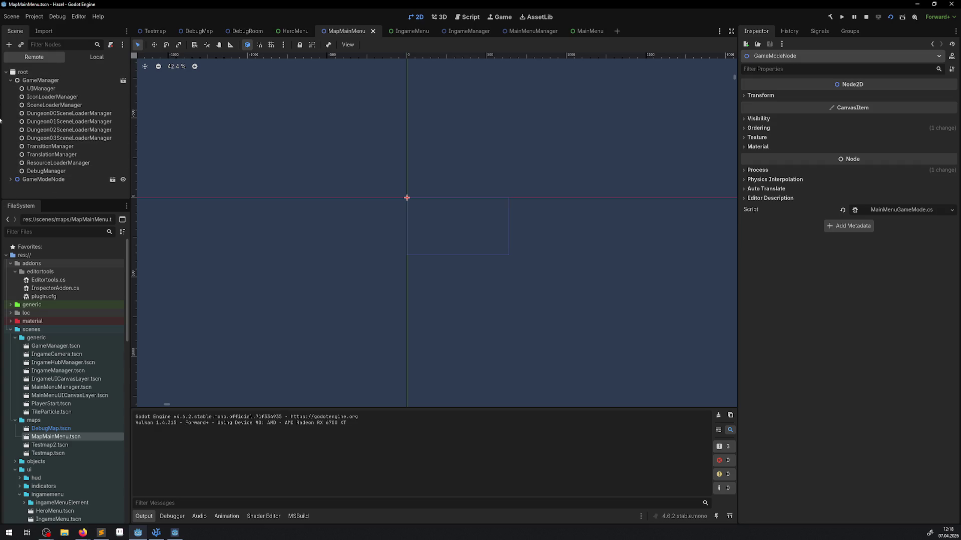
left_click(10, 80)
left_click(11, 89)
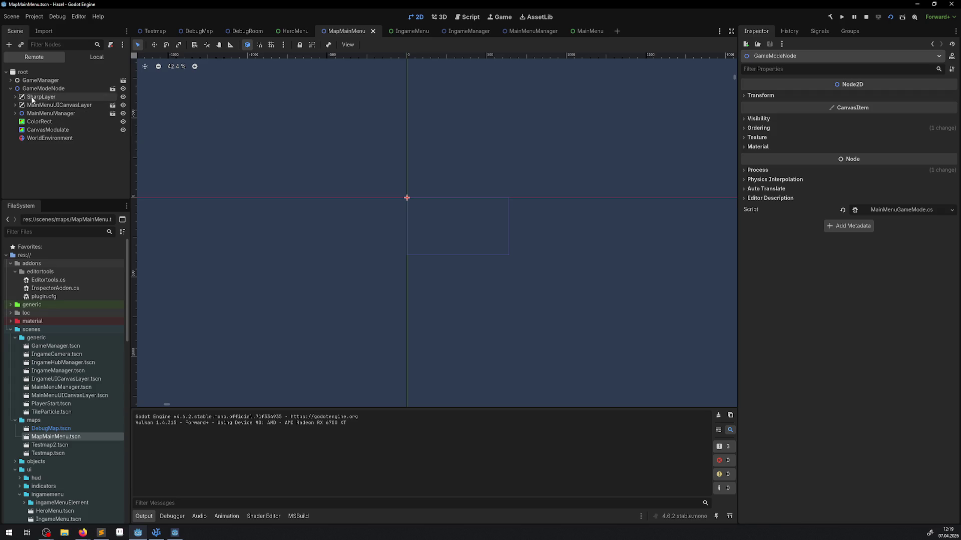
left_click(38, 105)
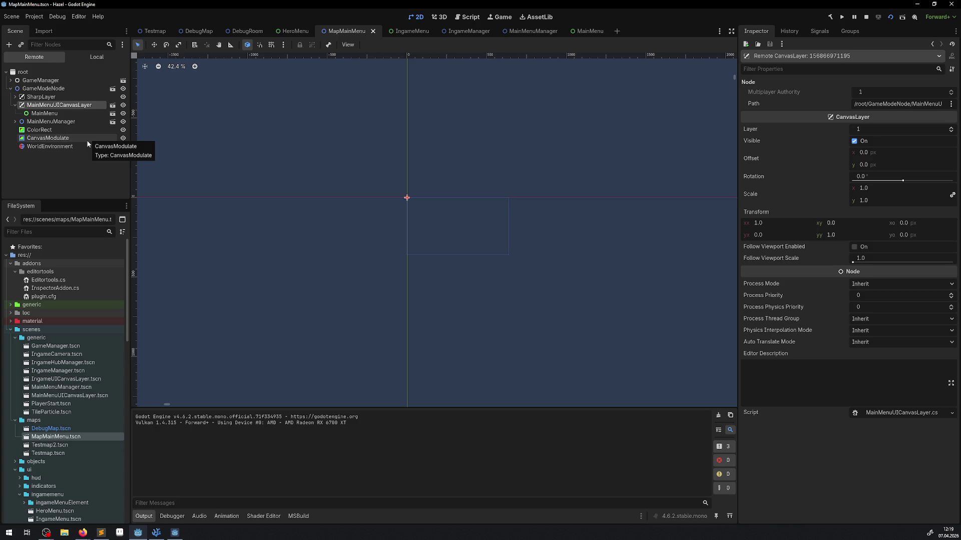
left_click(15, 105)
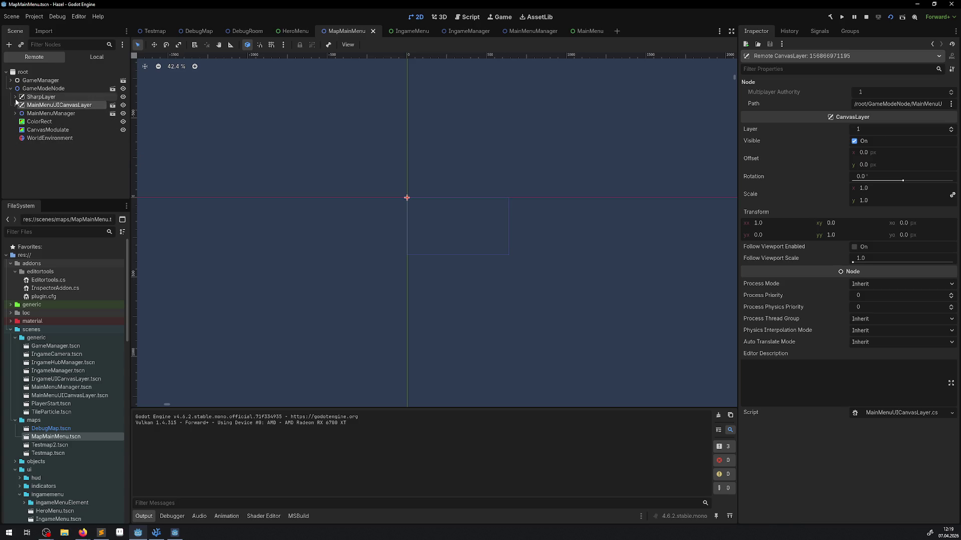
left_click(11, 89)
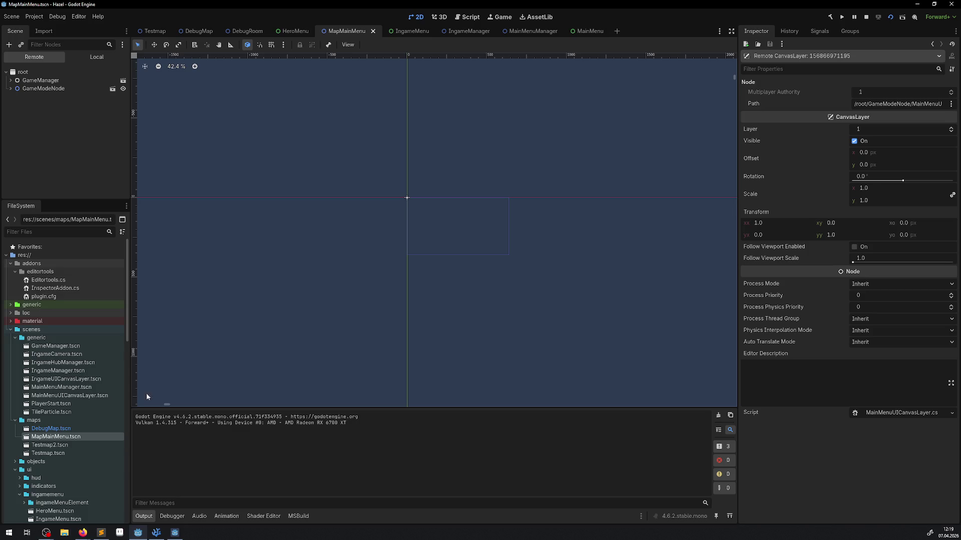
left_click(164, 534)
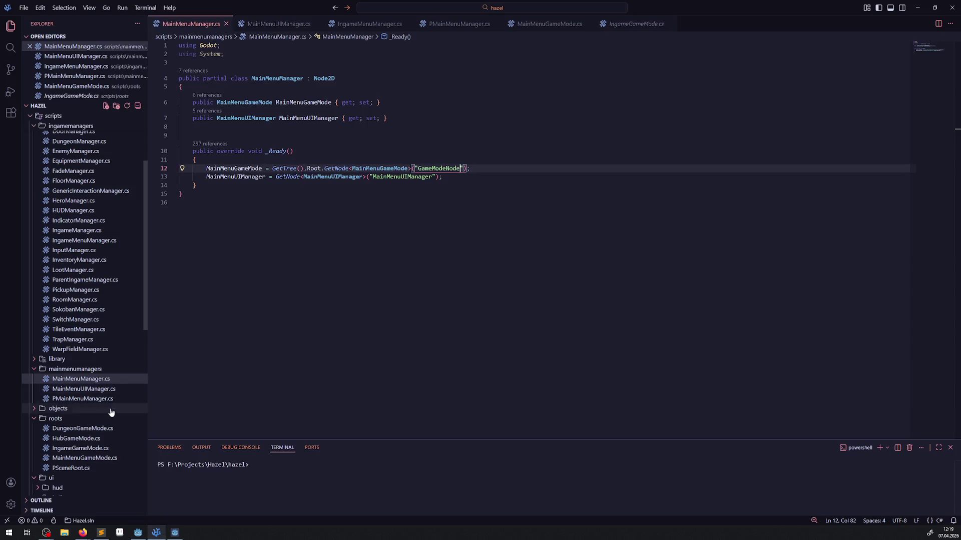
Scroll the Explorer sidebar up and bring the File Explorer window to the front
scroll(114, 386, "up", 3)
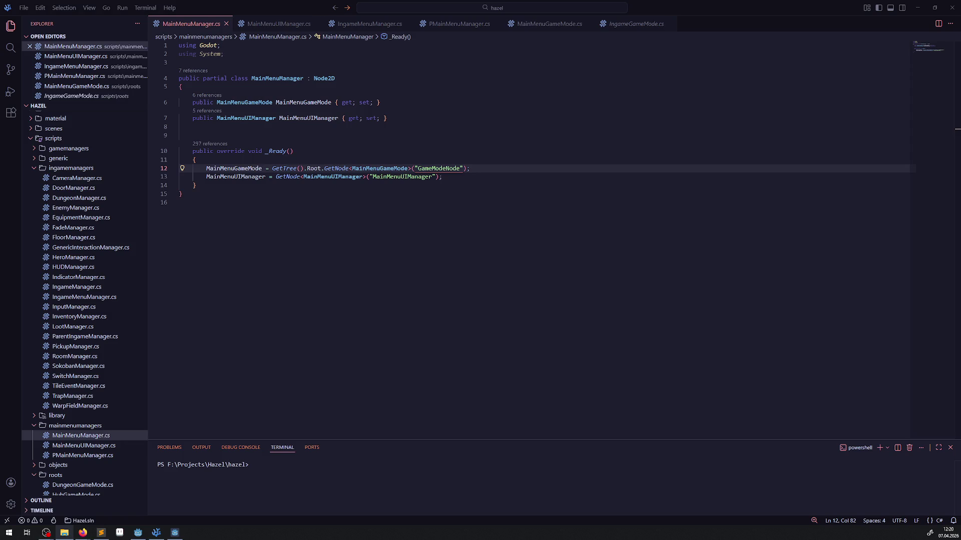
key("alt+Tab")
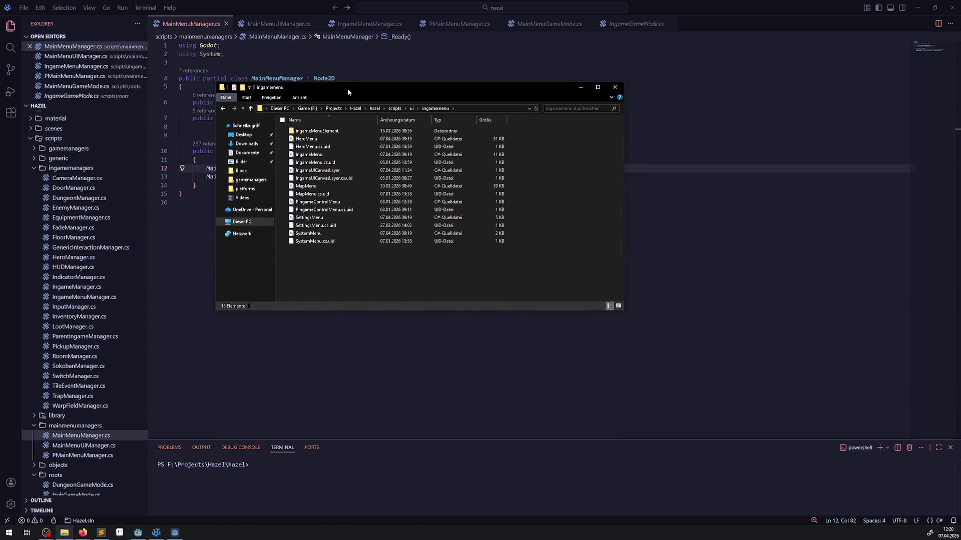
Browse from the ui scripts folder into transitionscenes and back, then move the window aside
left_click(411, 108)
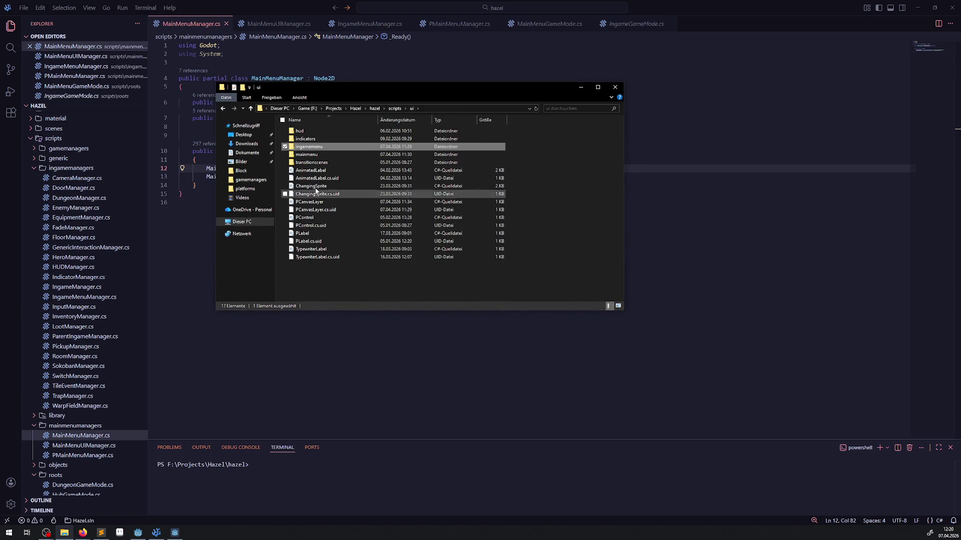
double_click(315, 163)
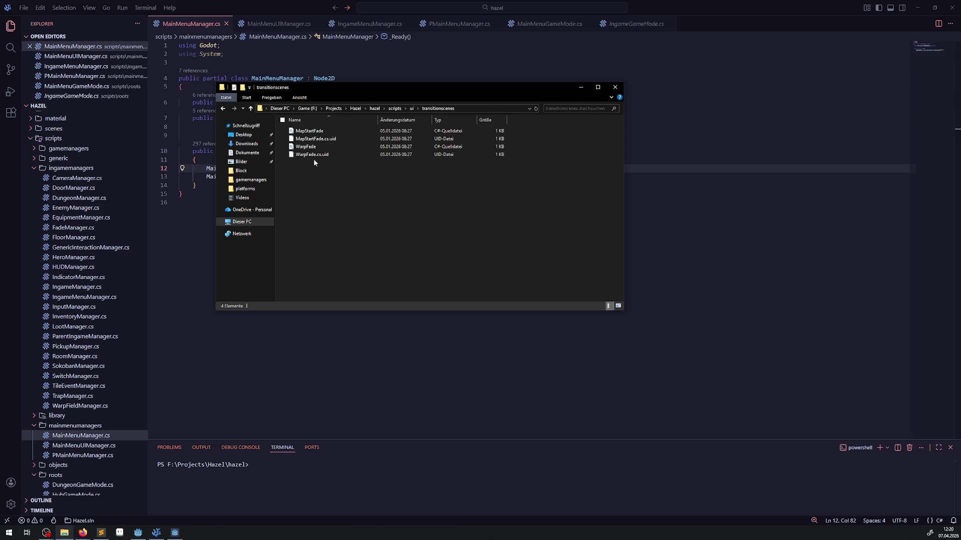
key("alt+Up")
mouse_move(401, 92)
left_mouse_down()
mouse_move(221, 125)
mouse_move(0, 132)
left_mouse_up()
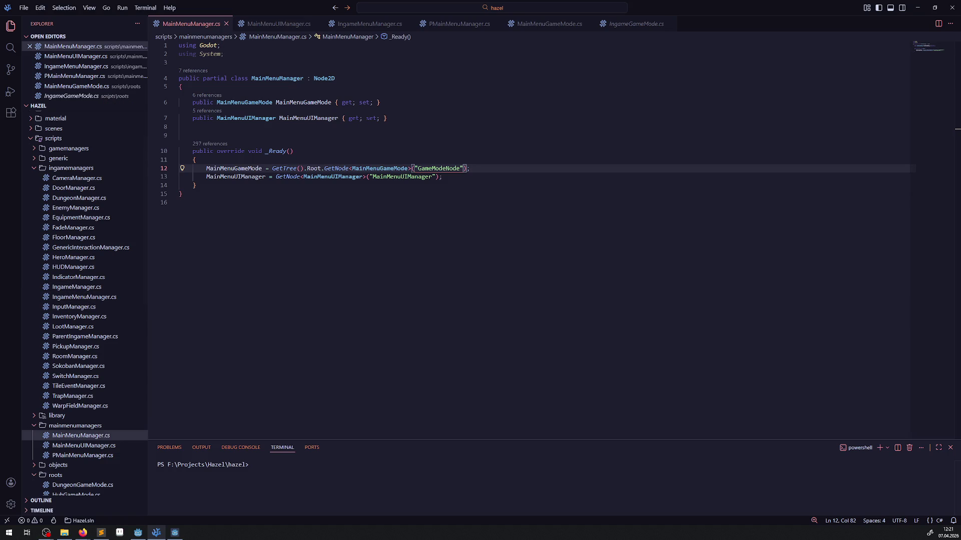
Leave VS Code for the browser showing the Godot reverse-engineering protection article
left_click(64, 532)
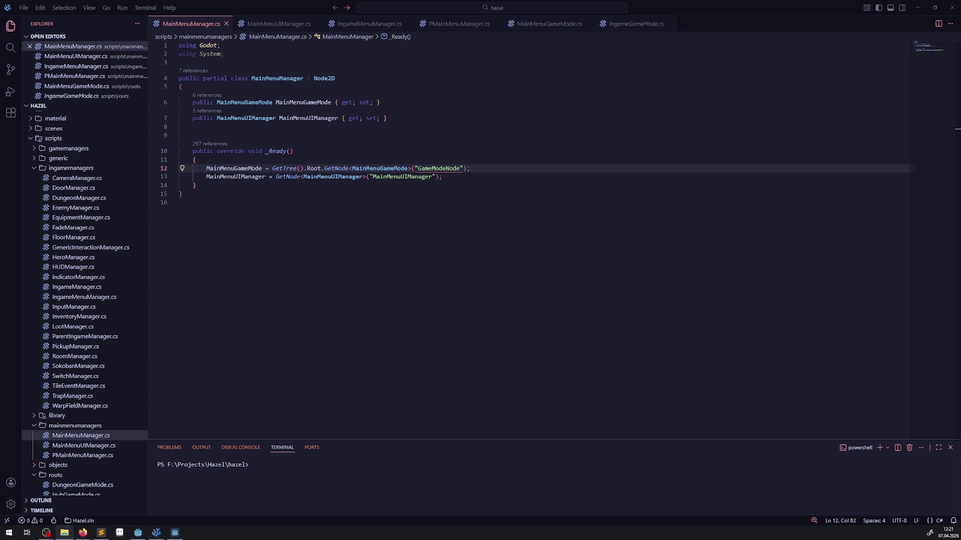
key("alt+Tab")
key("alt+Tab")
key("alt+Tab")
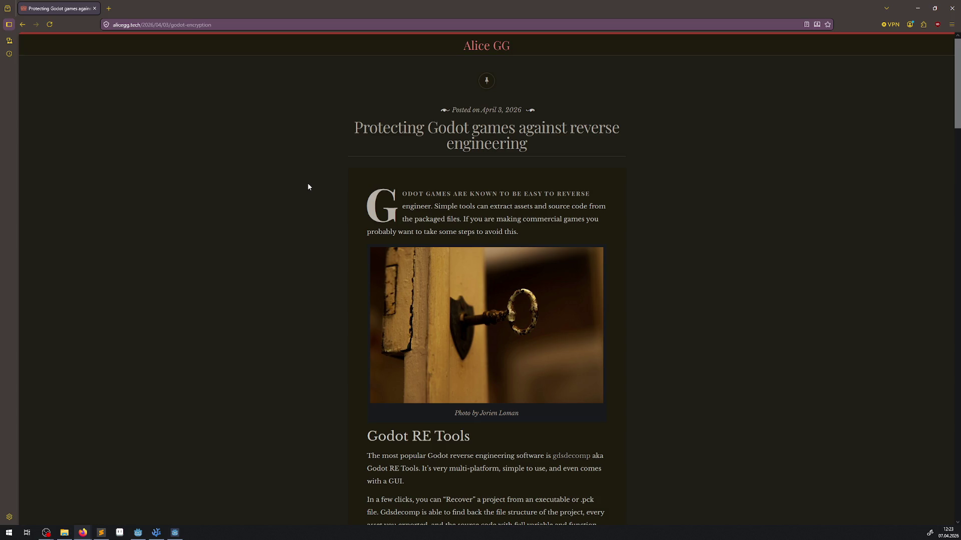
scroll(447, 158, "down", 20)
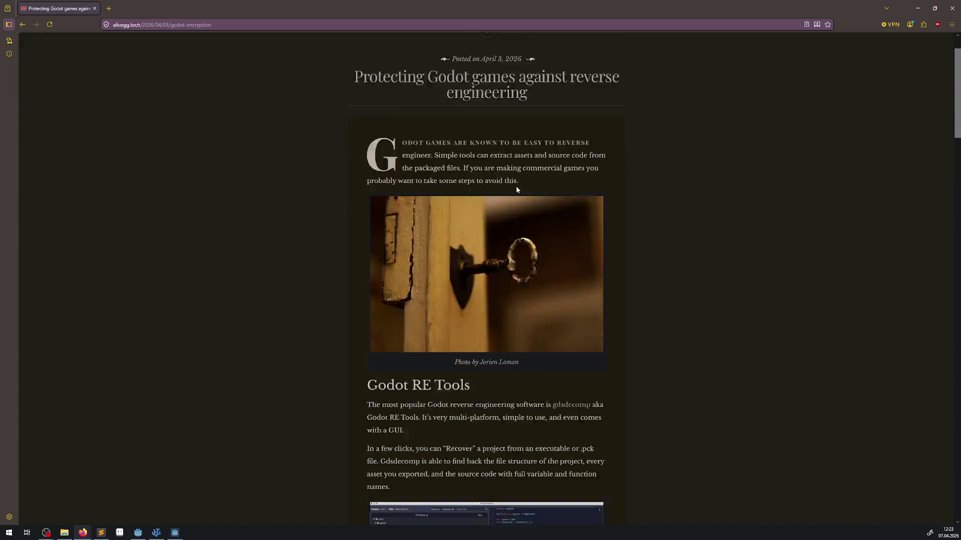
scroll(457, 185, "down", 7)
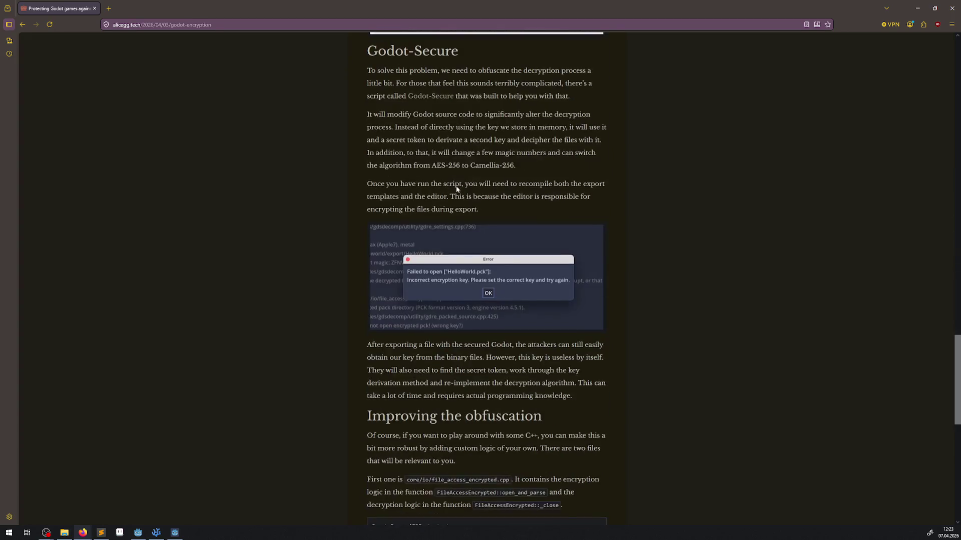
scroll(456, 188, "down", 10)
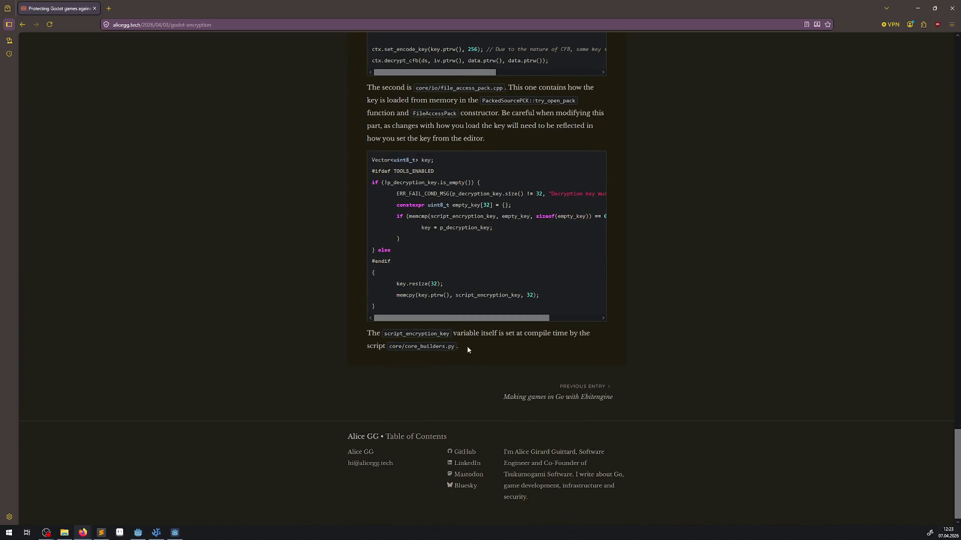
scroll(480, 344, "up", 5)
mouse_move(510, 367)
left_mouse_down()
mouse_move(475, 124)
mouse_move(581, 138)
left_mouse_up()
left_click(474, 124)
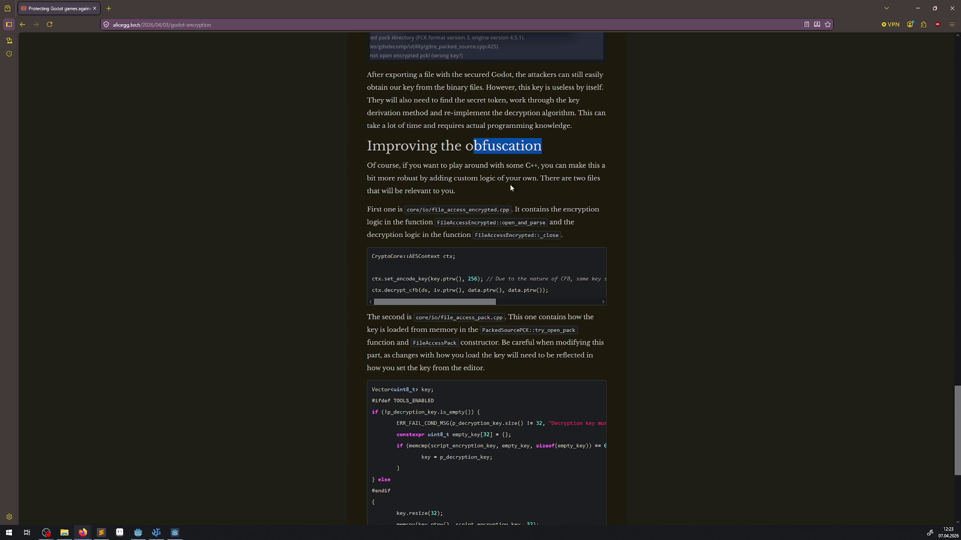
left_click(516, 146)
left_click_drag(469, 146, 587, 144)
left_click(503, 142)
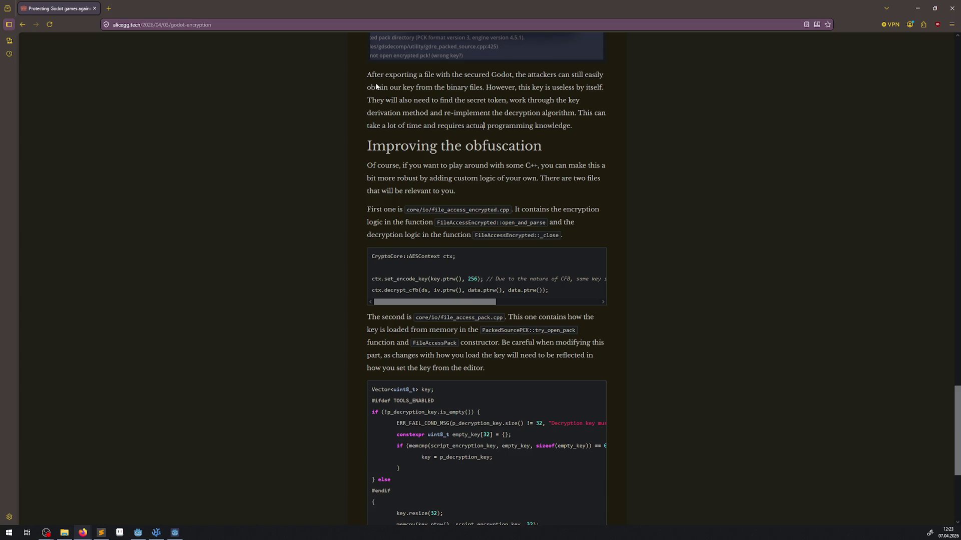
left_click_drag(389, 88, 601, 193)
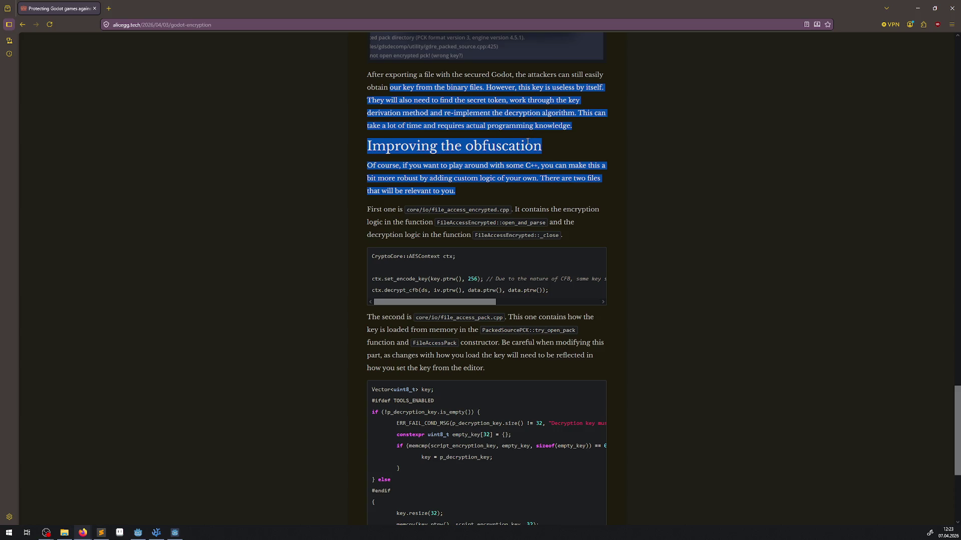
left_click(540, 198)
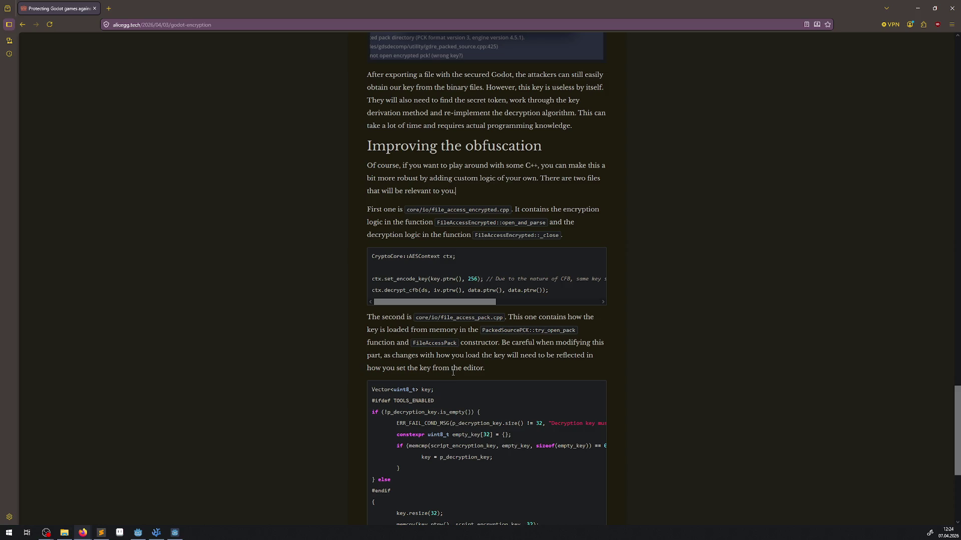
scroll(487, 328, "up", 3)
scroll(472, 383, "up", 3)
scroll(472, 383, "up", 4)
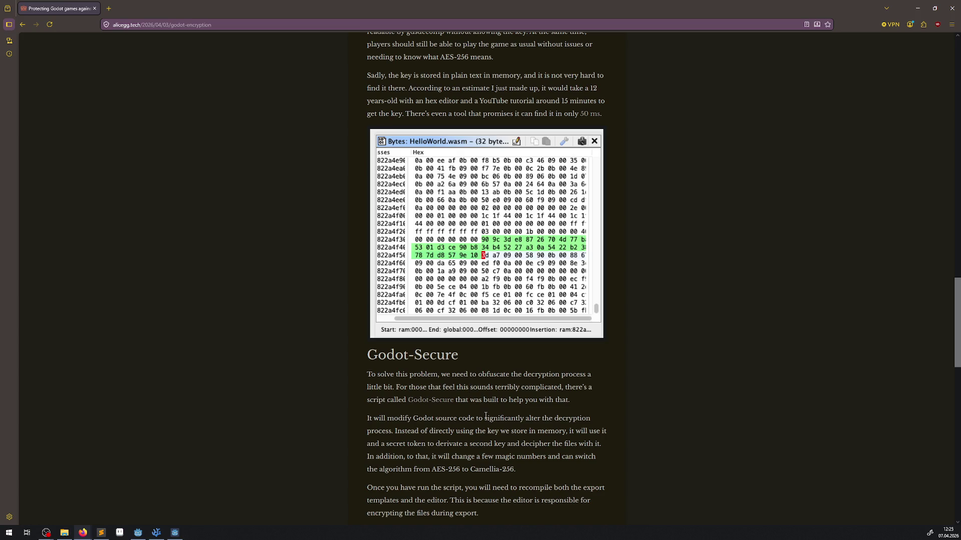
Scroll through the Godot-Secure and Improving the obfuscation sections to the article's final code block
scroll(485, 416, "down", 3)
scroll(512, 328, "down", 8)
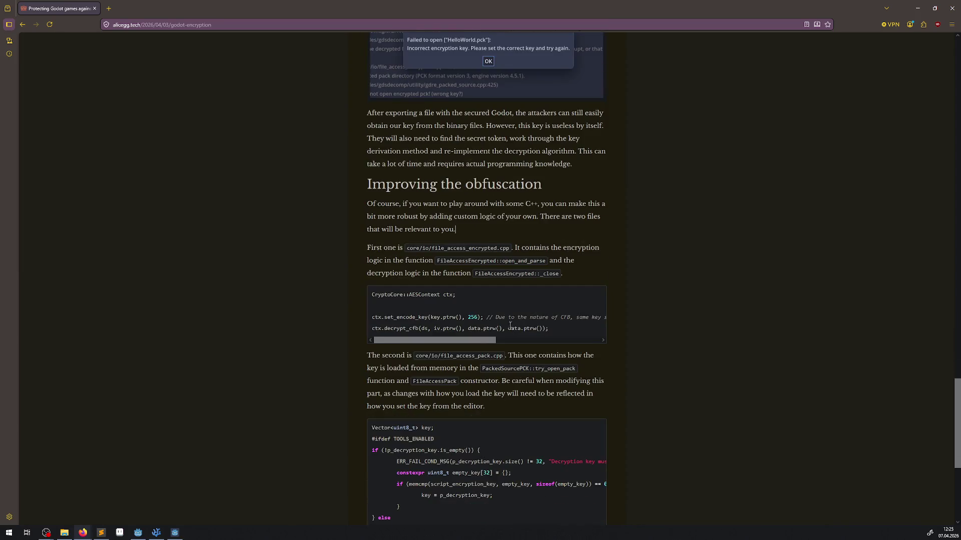
scroll(362, 266, "down", 2)
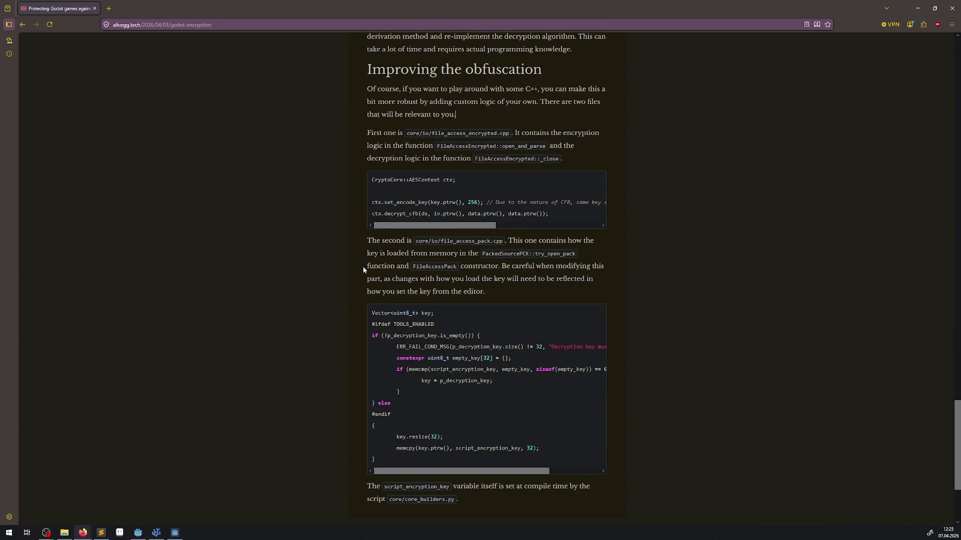
scroll(362, 266, "down", 4)
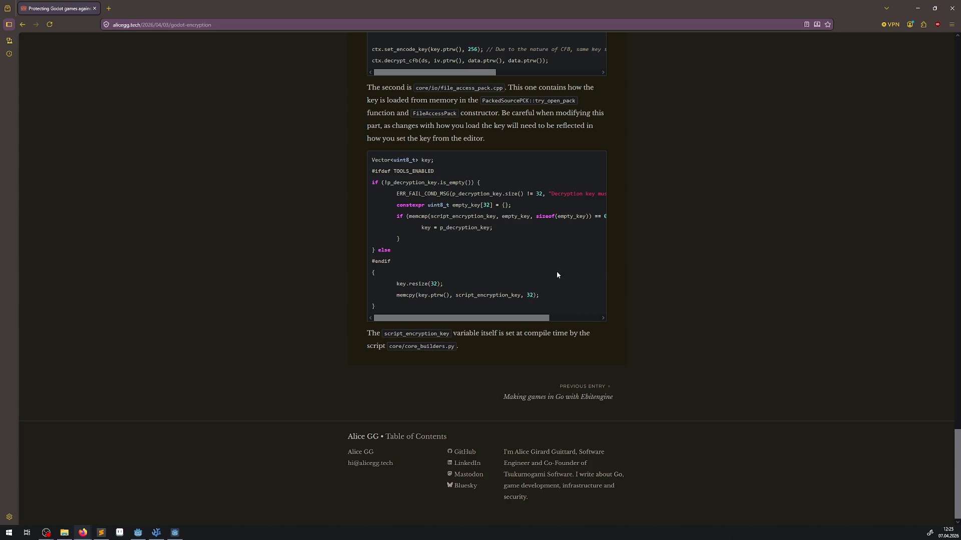
scroll(541, 285, "up", 4)
Clear the text selection on the article and return to MainMenuManager.cs in VS Code
left_click_drag(561, 331, 482, 108)
left_click(902, 91)
key("alt+Tab")
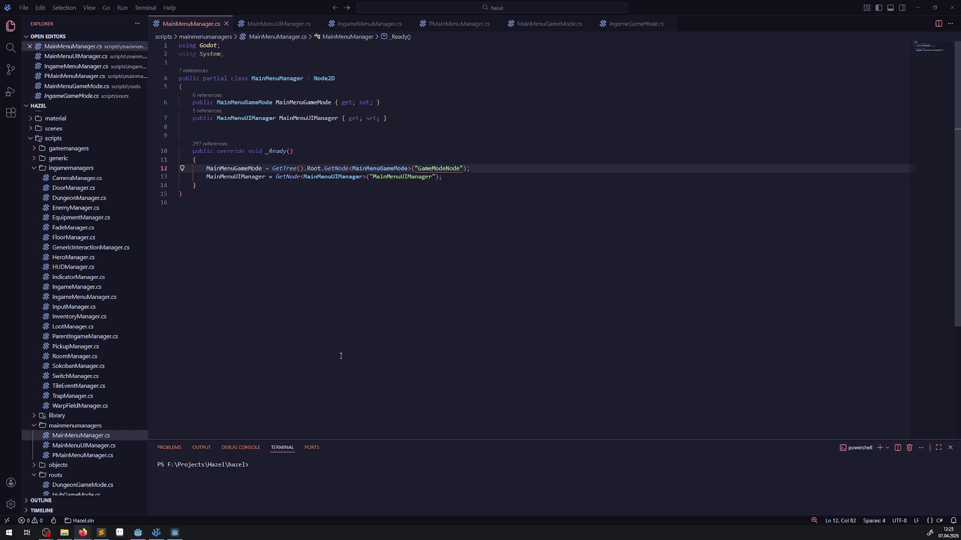